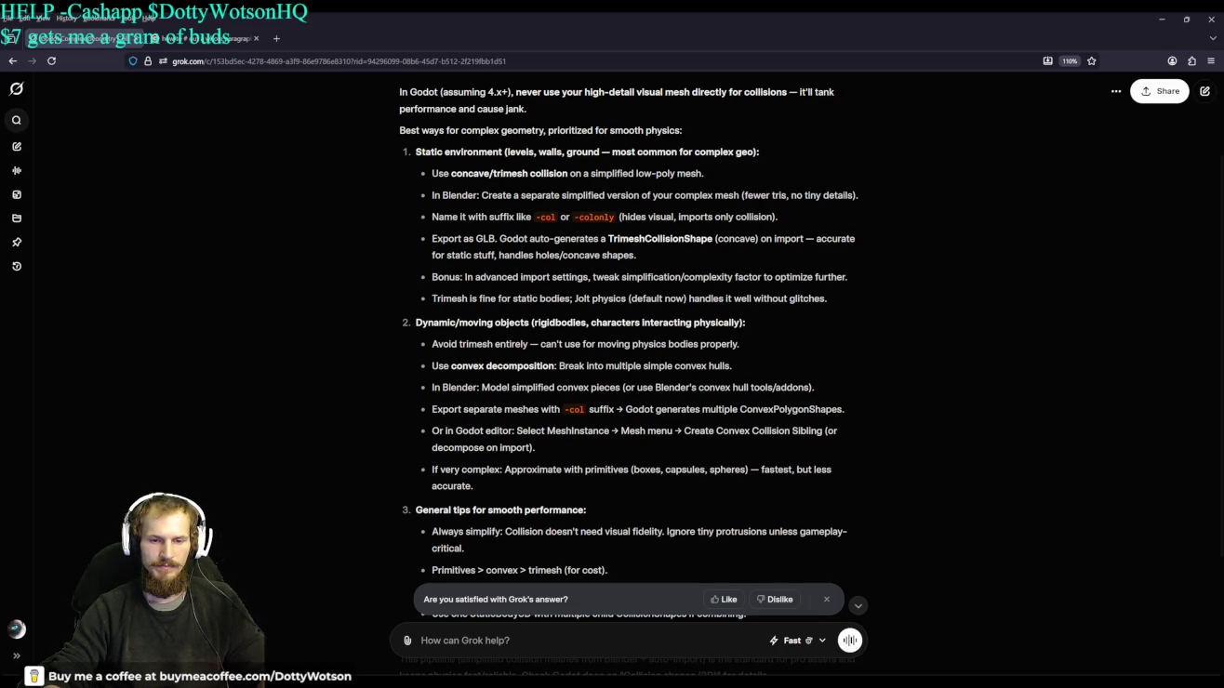
# Launch the Godot multiplayer game so its 1152x648 window opens over the browser.
pyautogui.hotkey('alt', 'Tab')
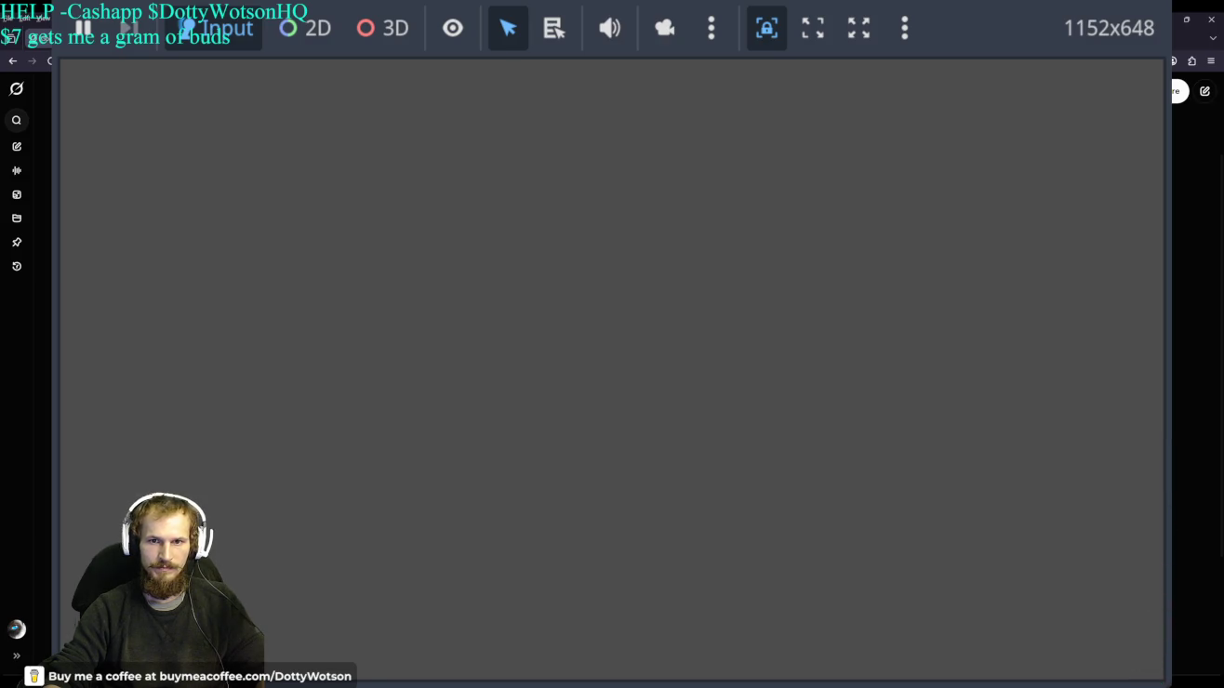
# Rerun the project with F5, inspect the capsule on the terrain, then start a fresh run.
pyautogui.press('F5')
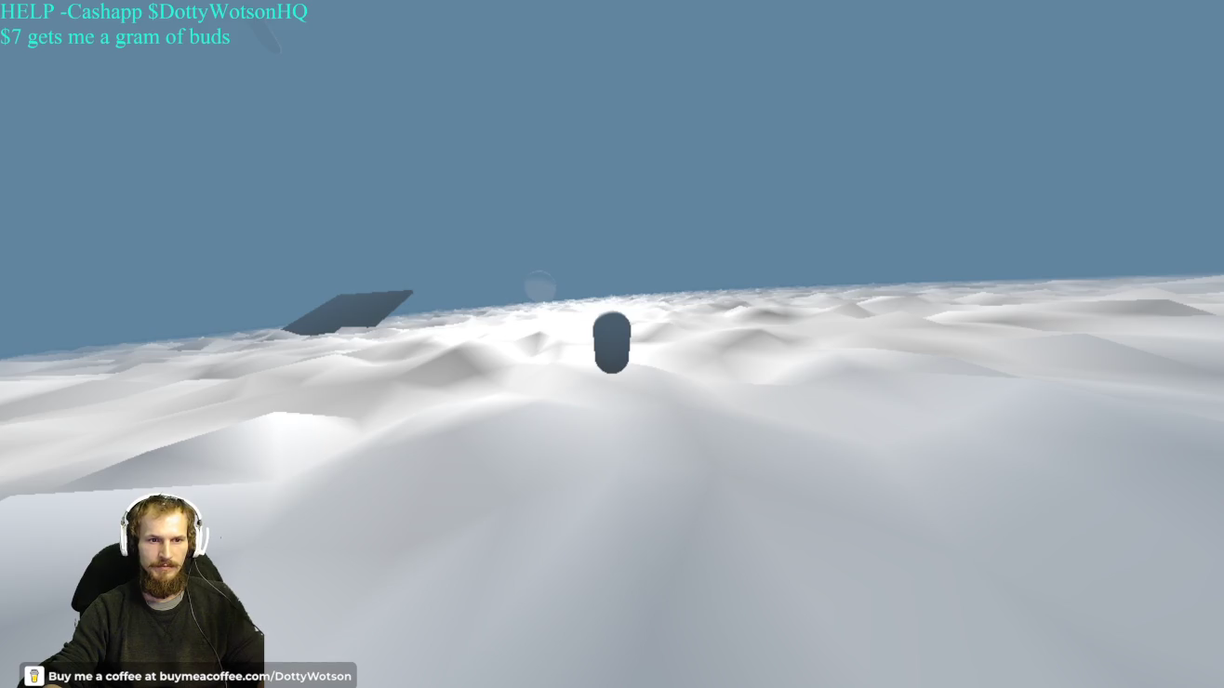
pyautogui.hotkey('alt', 'Tab')
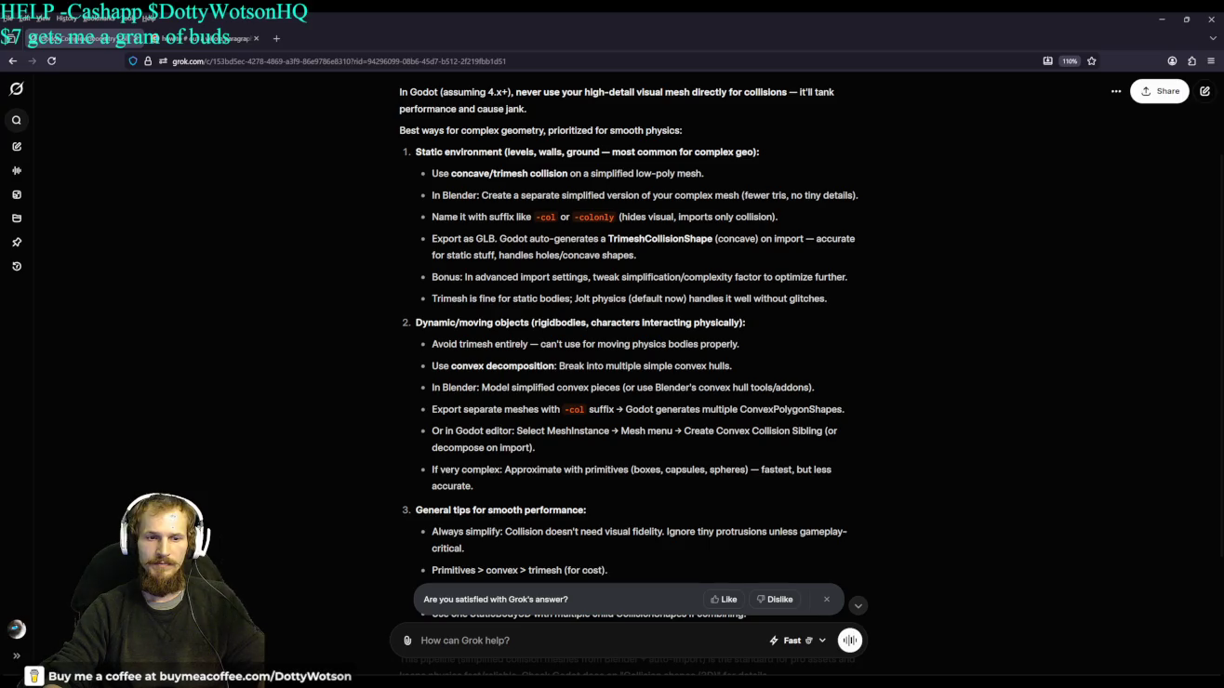
pyautogui.hotkey('alt', 'Tab')
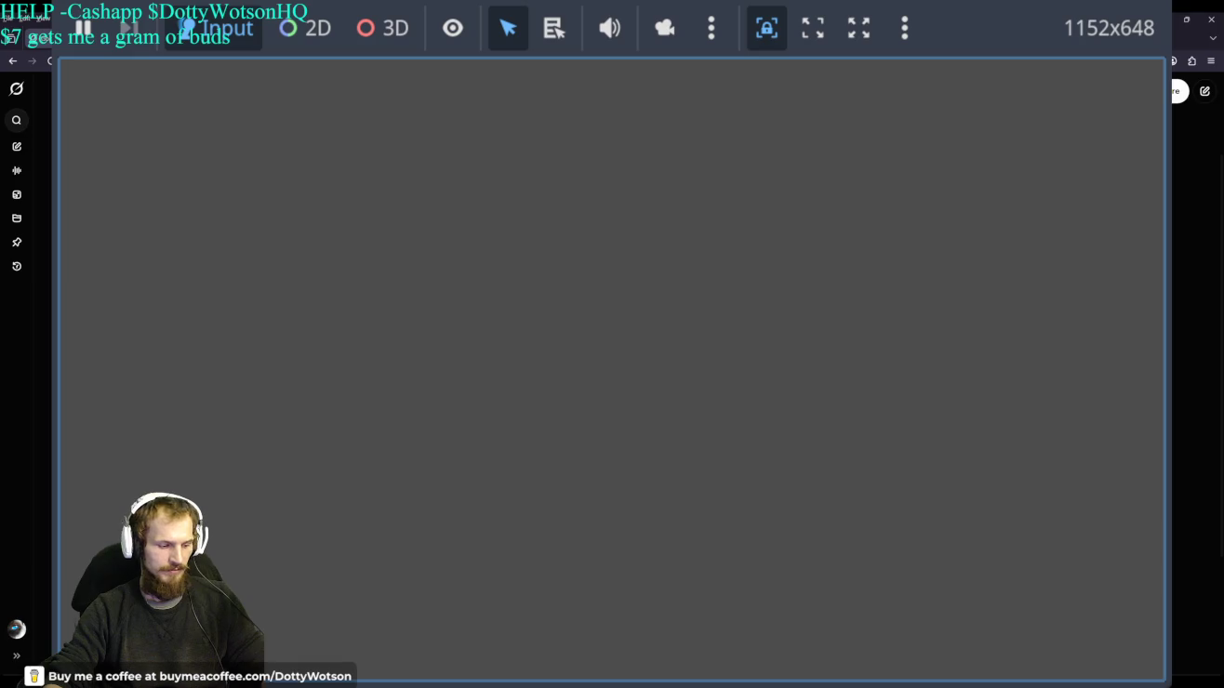
pyautogui.hotkey('alt', 'Tab')
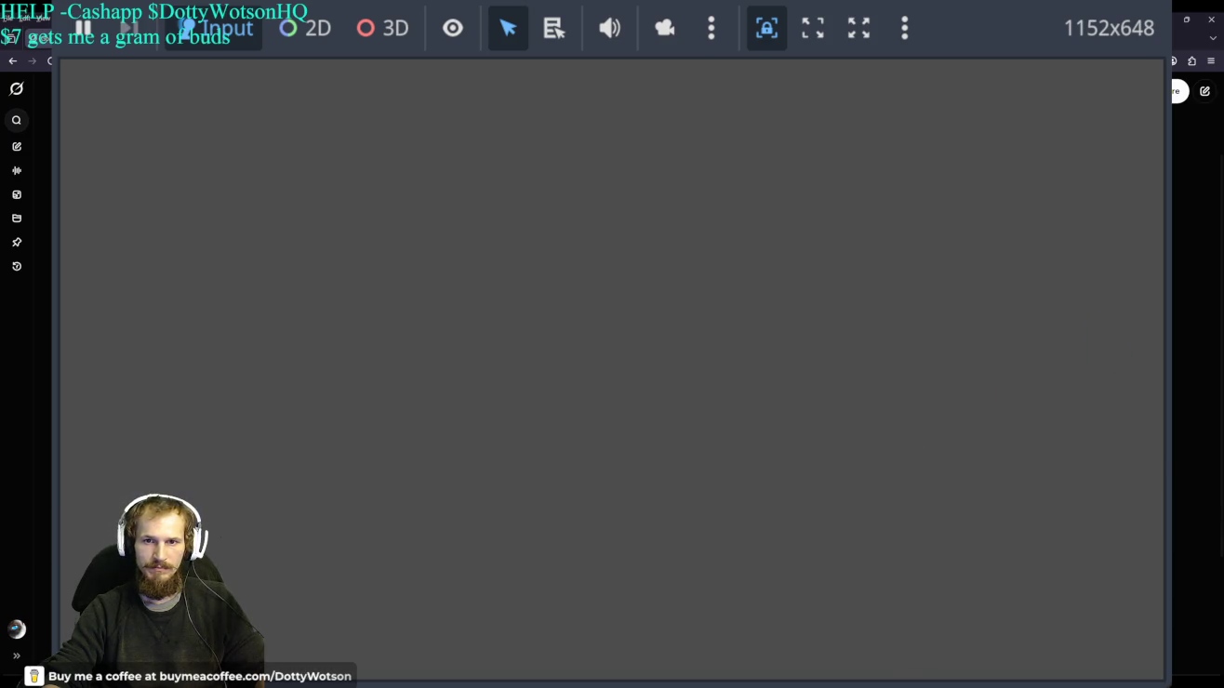
# Stop the game and relaunch it, showing the player capsule floating against blue sky.
pyautogui.hotkey('alt', 'Tab')
pyautogui.hotkey('alt', 'Tab')
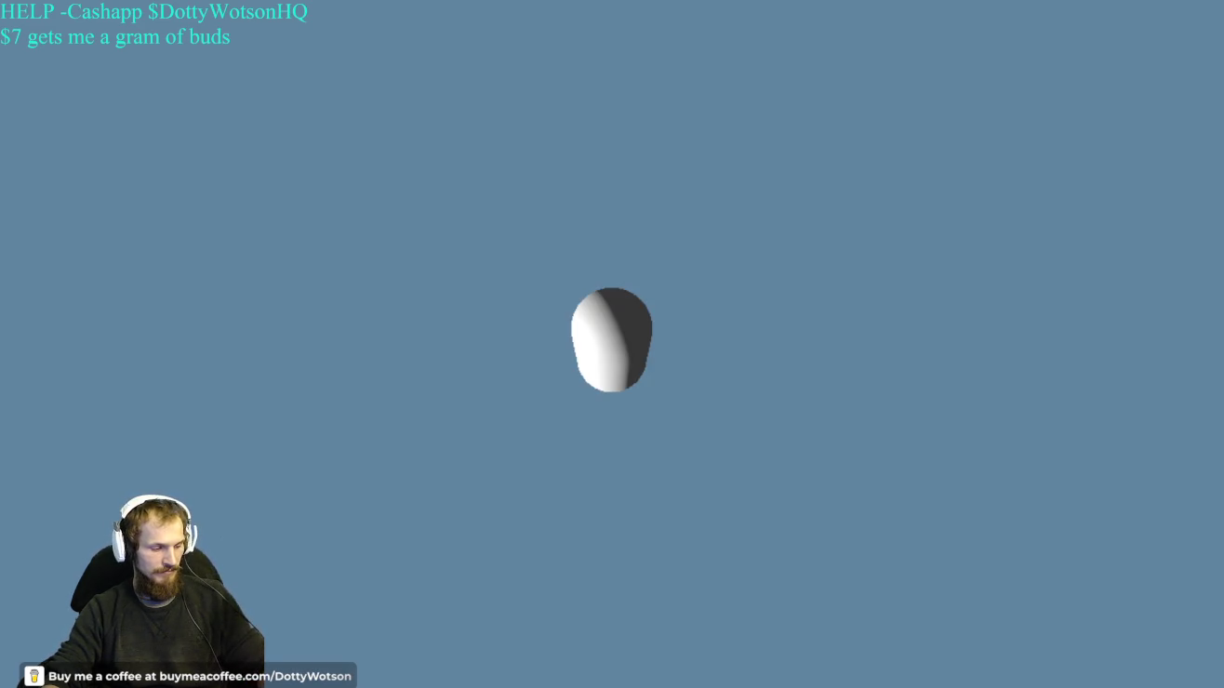
pyautogui.hotkey('alt', 'Tab')
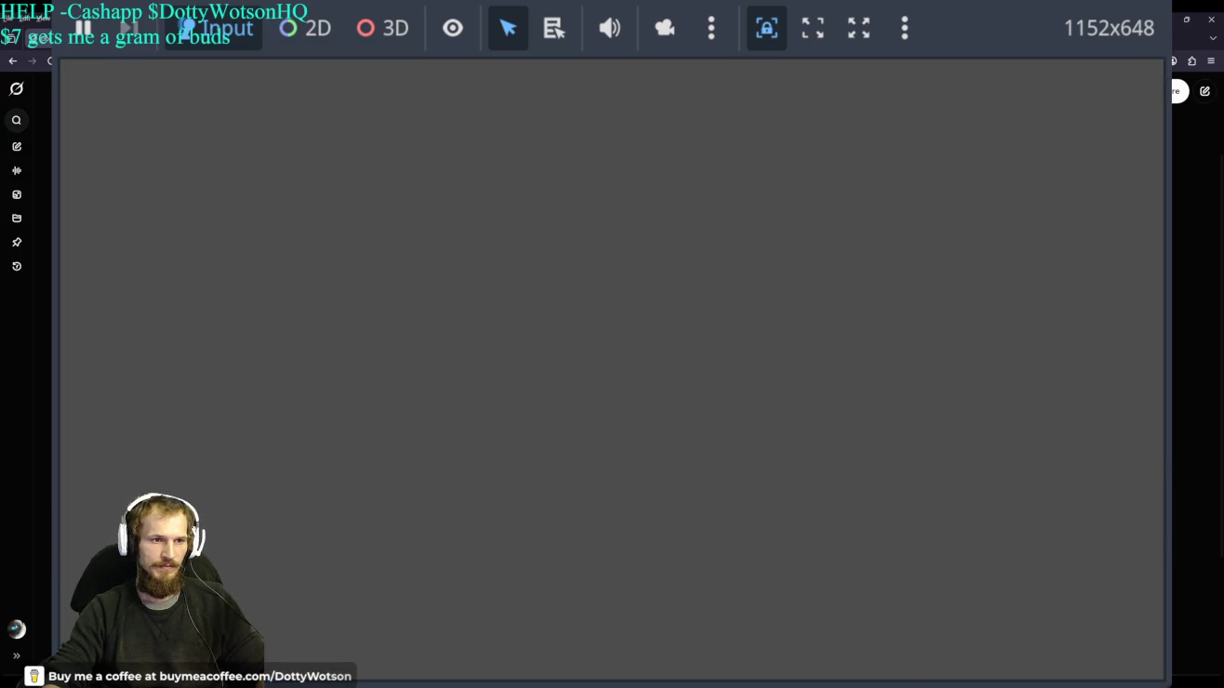
# Close the running capsule game and return to the Grok collision chat in Firefox.
pyautogui.hotkey('alt', 'Tab')
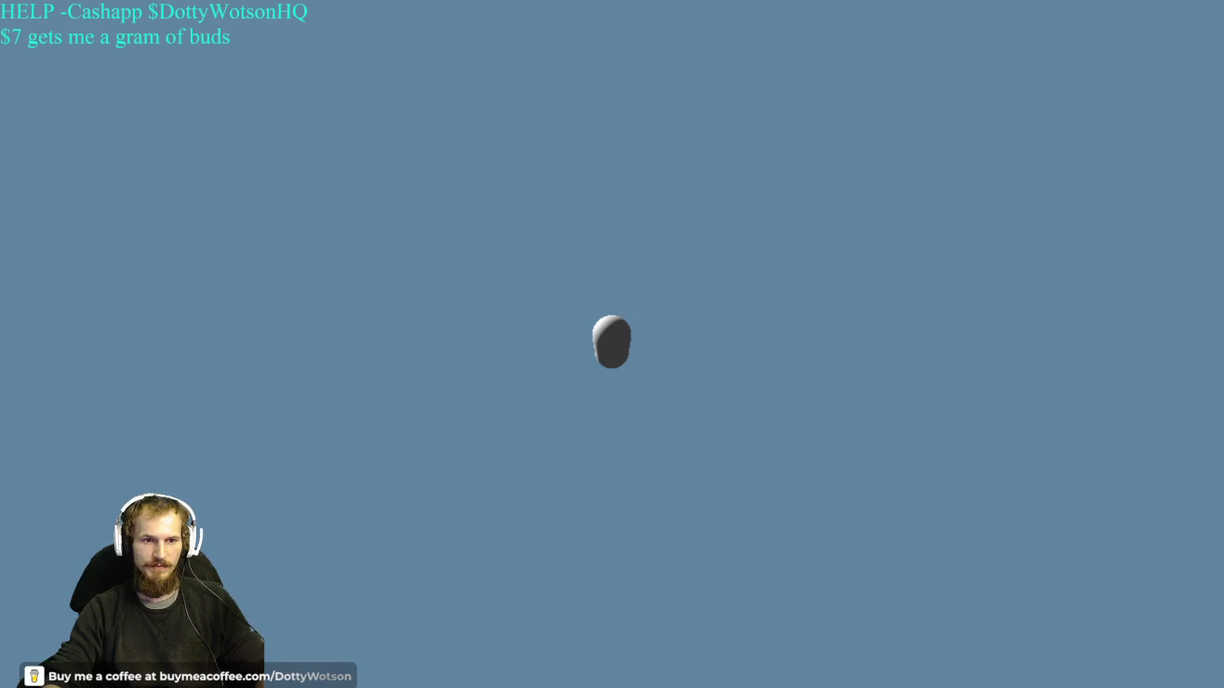
pyautogui.hotkey('alt', 'Tab')
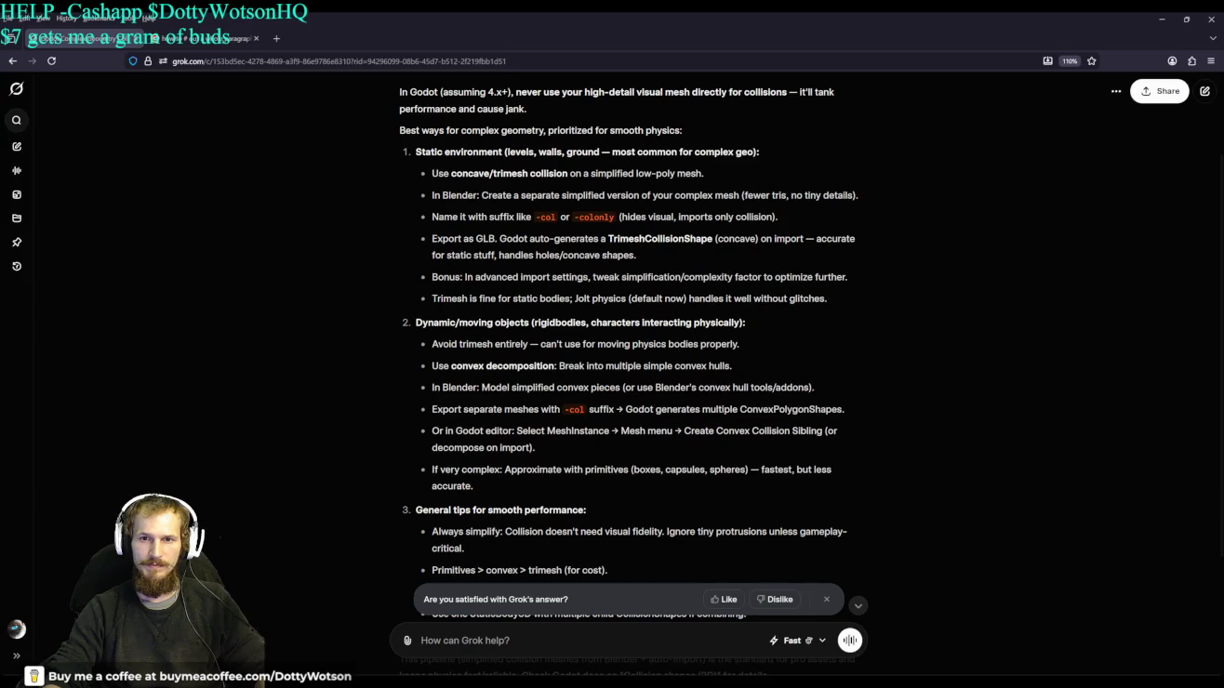
# Relaunch the Godot game from the Grok chat, showing the lone capsule against blue sky.
pyautogui.hotkey('alt', 'Tab')
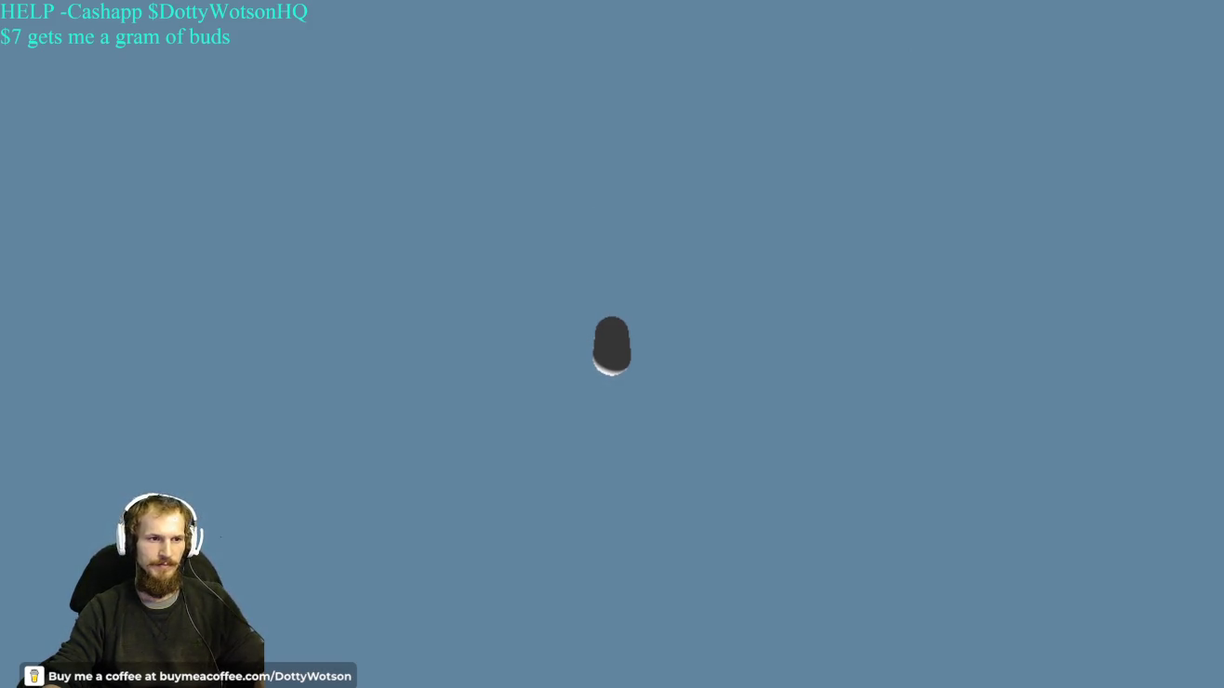
# Check the Grok advice and rerun, rendering terrain, two capsules, green block stacks and a sphere.
pyautogui.hotkey('alt', 'Tab')
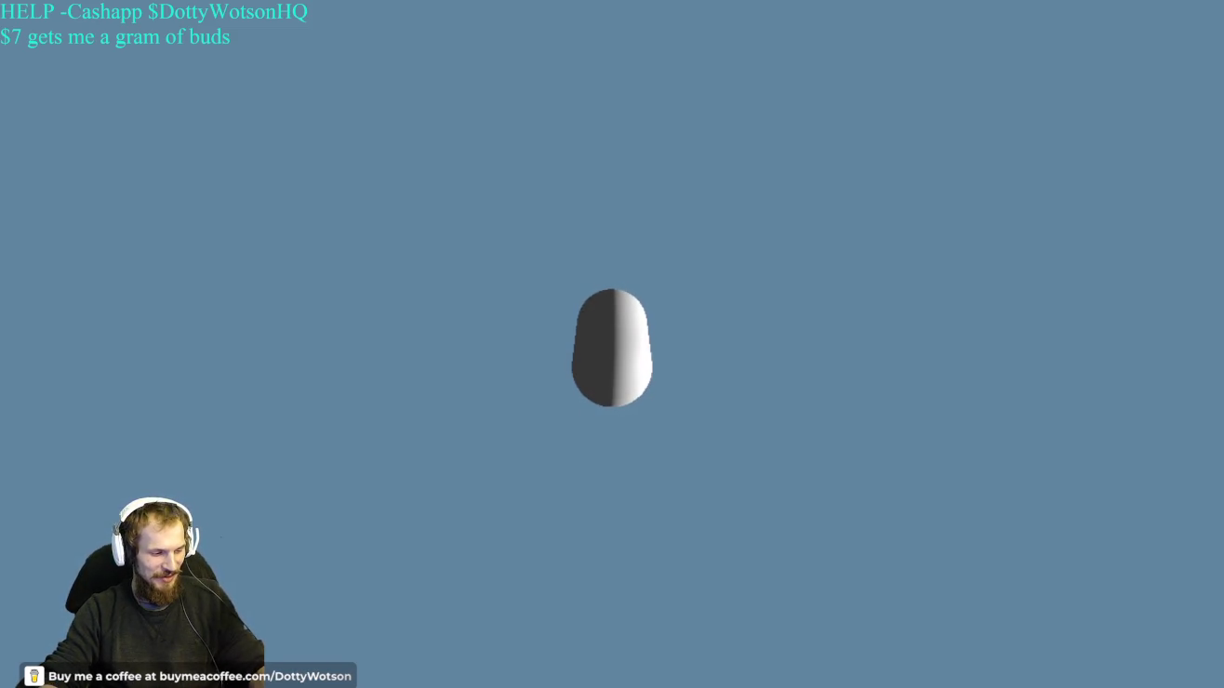
pyautogui.hotkey('alt', 'Tab')
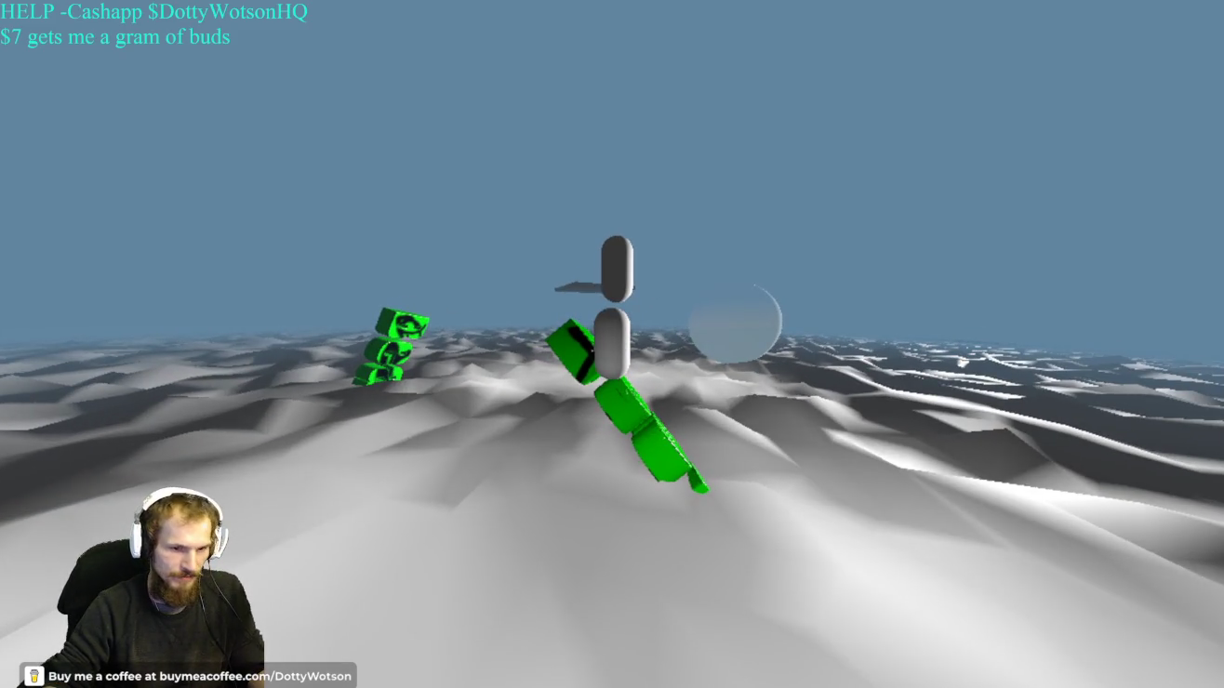
# Close the running game window and relaunch the project, which shows only an empty grey viewport.
pyautogui.hotkey('alt', 'Tab')
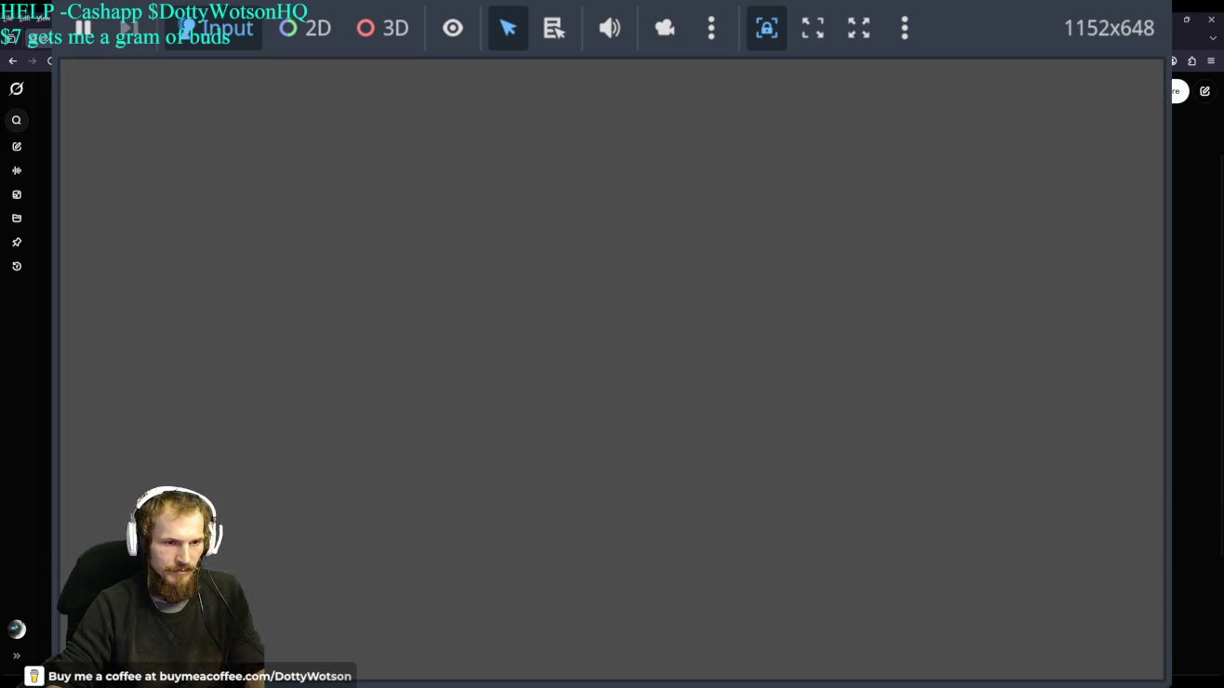
pyautogui.hotkey('alt', 'Tab')
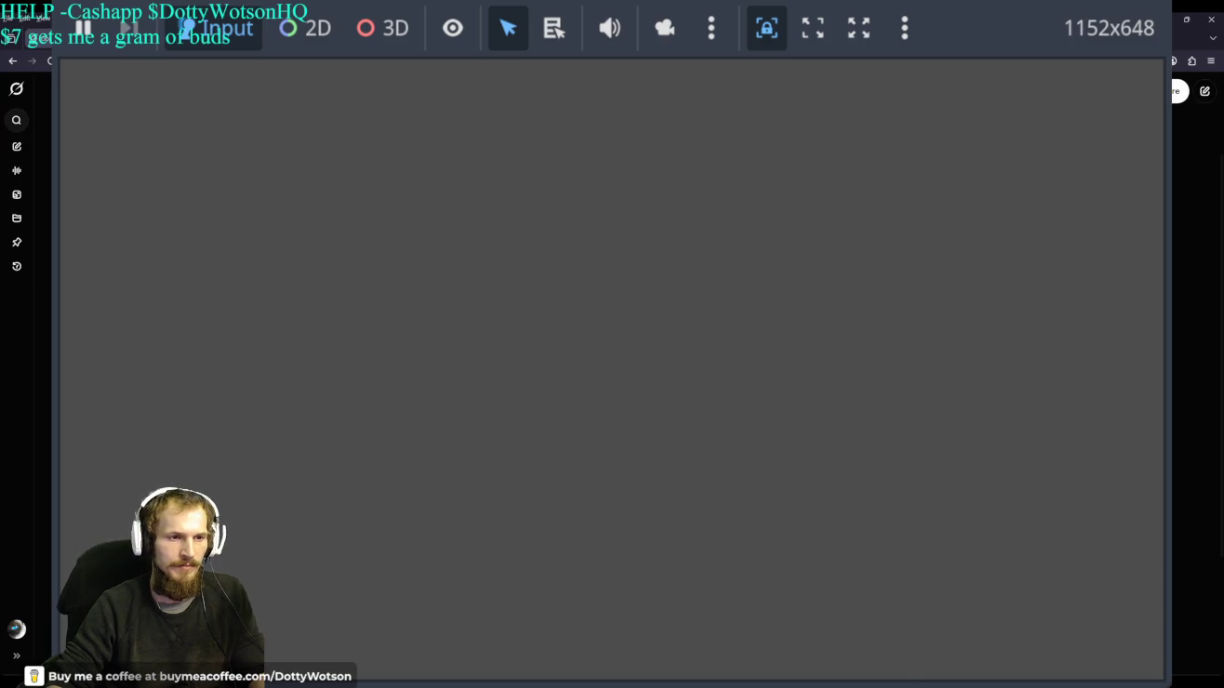
# Close the relaunched blank 1152x648 game window to get back to the browser.
pyautogui.hotkey('alt', 'Tab')
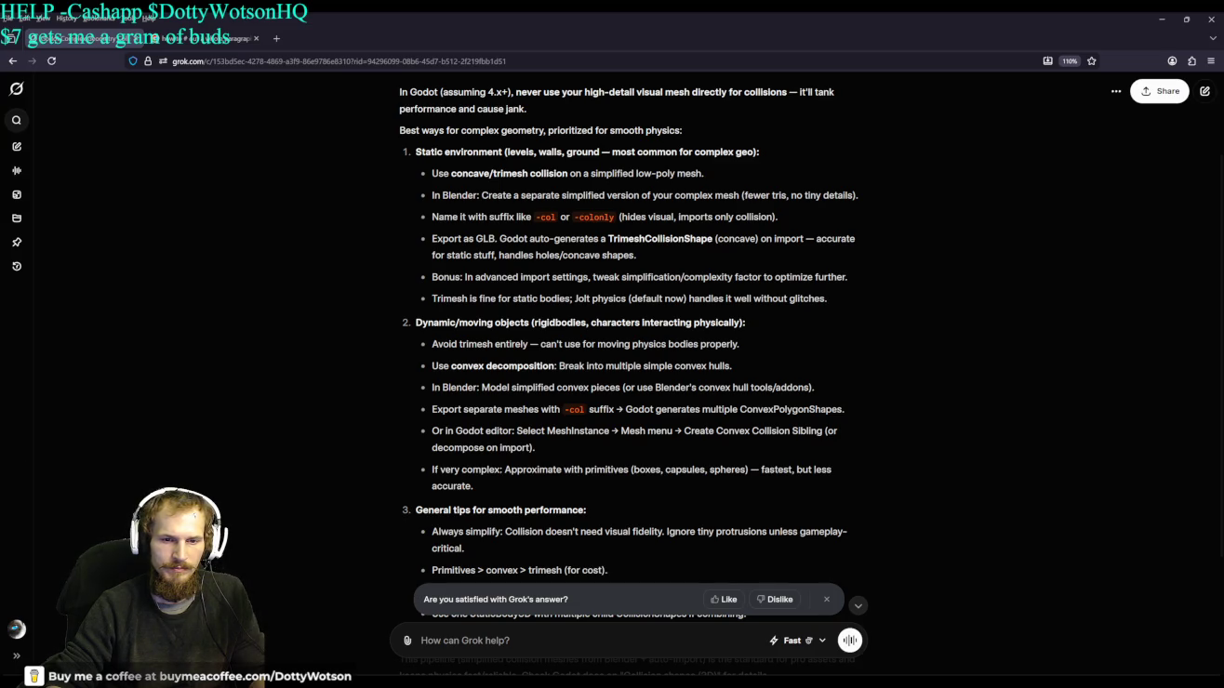
# Relaunch the Godot project with F5, opening a blank 1152x648 game window over Grok.
pyautogui.press('F5')
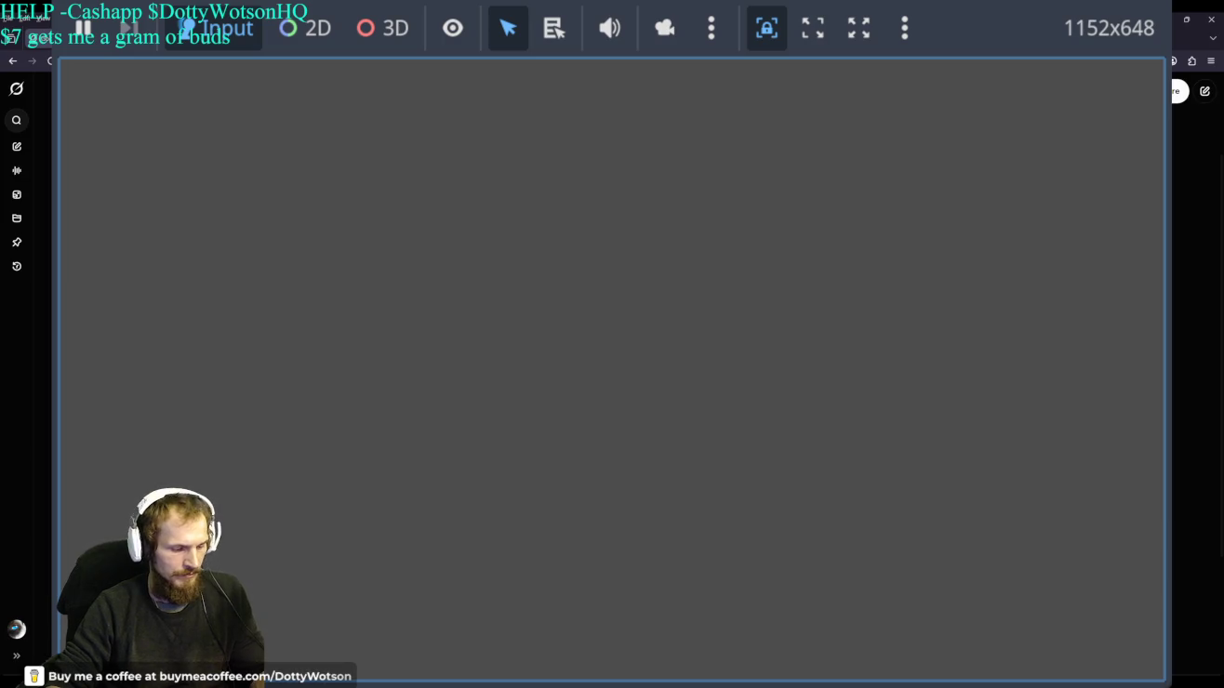
# Stop the game with F8, closing its window to reveal Grok's collision-shape guidance.
pyautogui.press('F8')
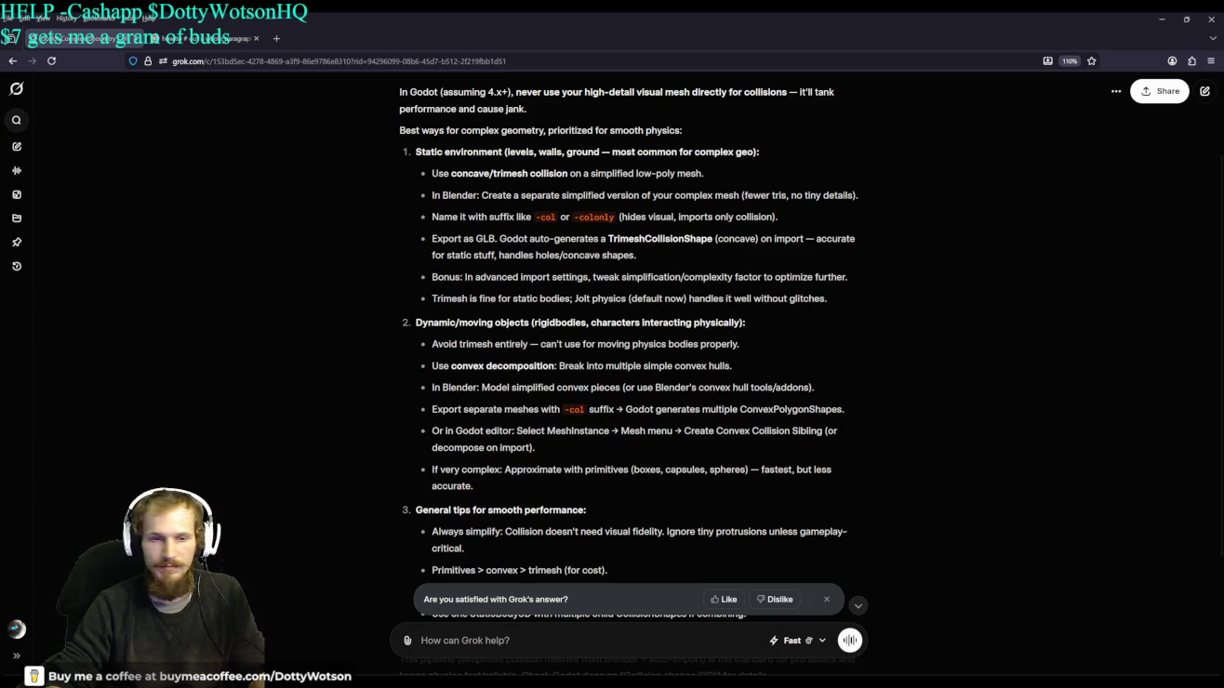
# Return to the Godot editor and collapse PLAYER1's child nodes in the Scene dock.
pyautogui.hotkey('alt', 'Tab')
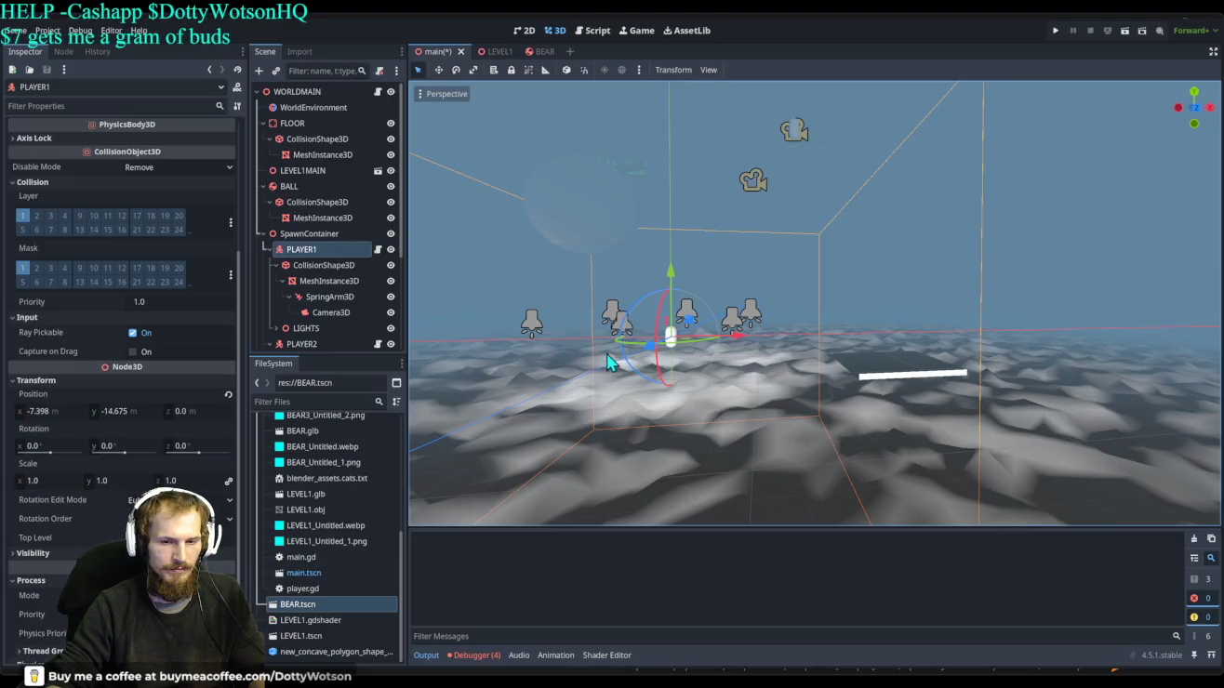
pyautogui.scroll(-1, 662, 351)
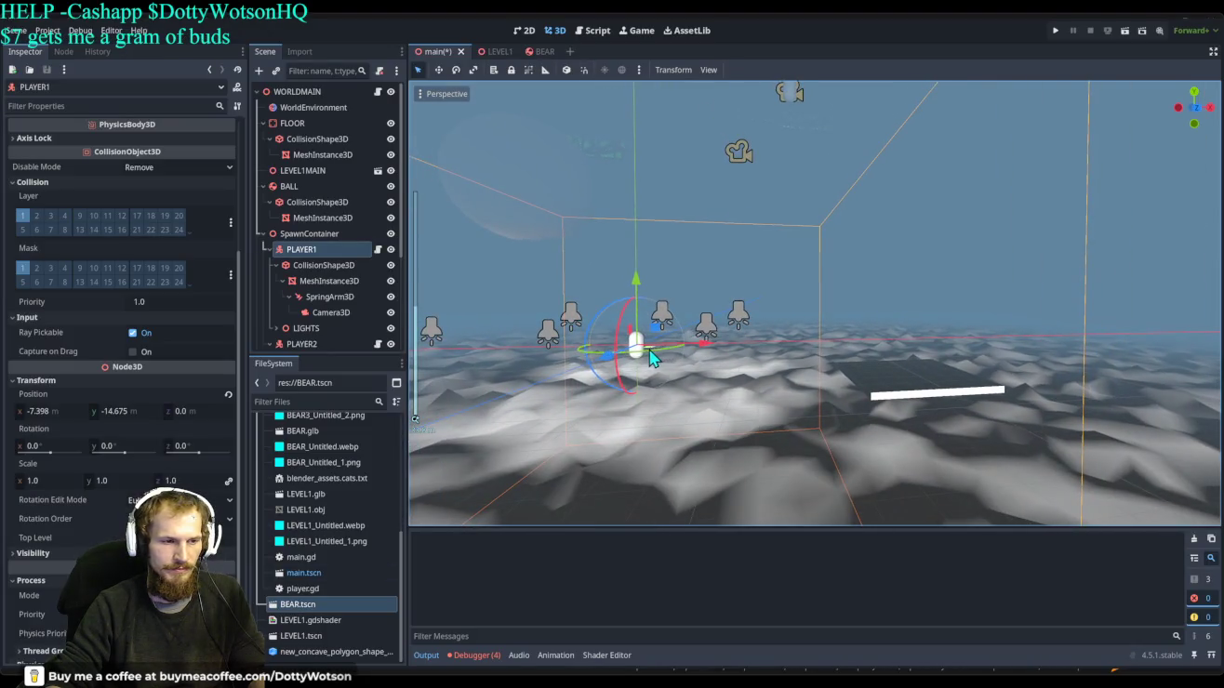
pyautogui.click(303, 254)
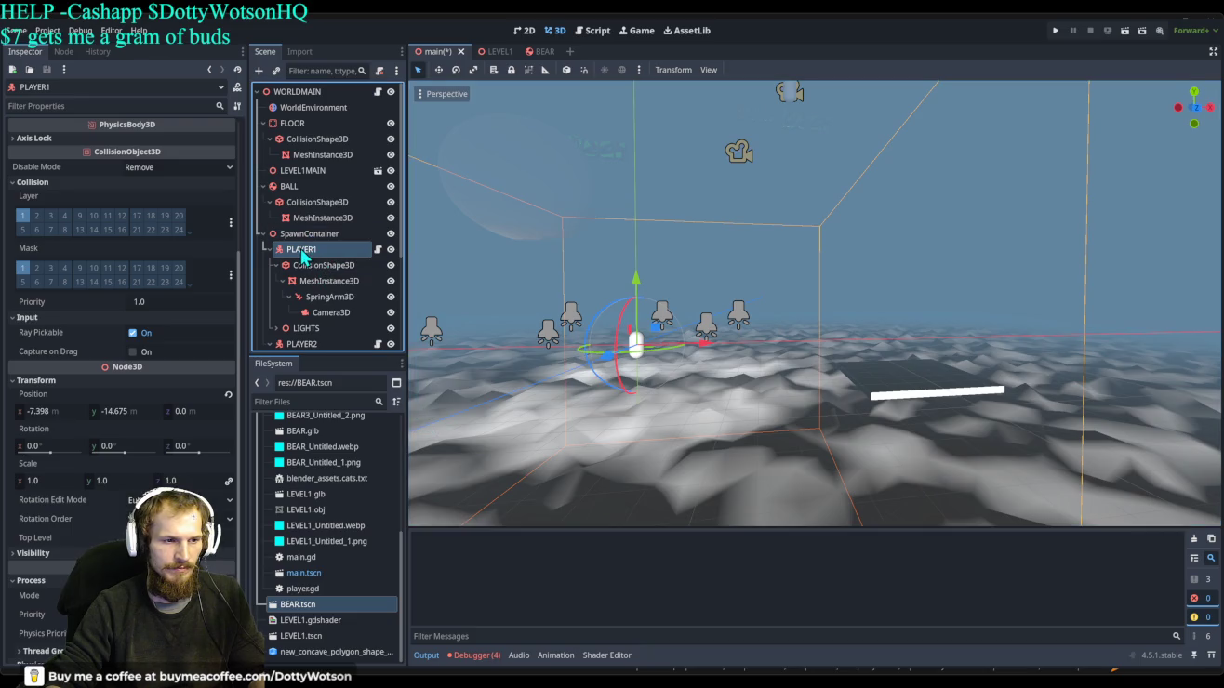
pyautogui.click(269, 249)
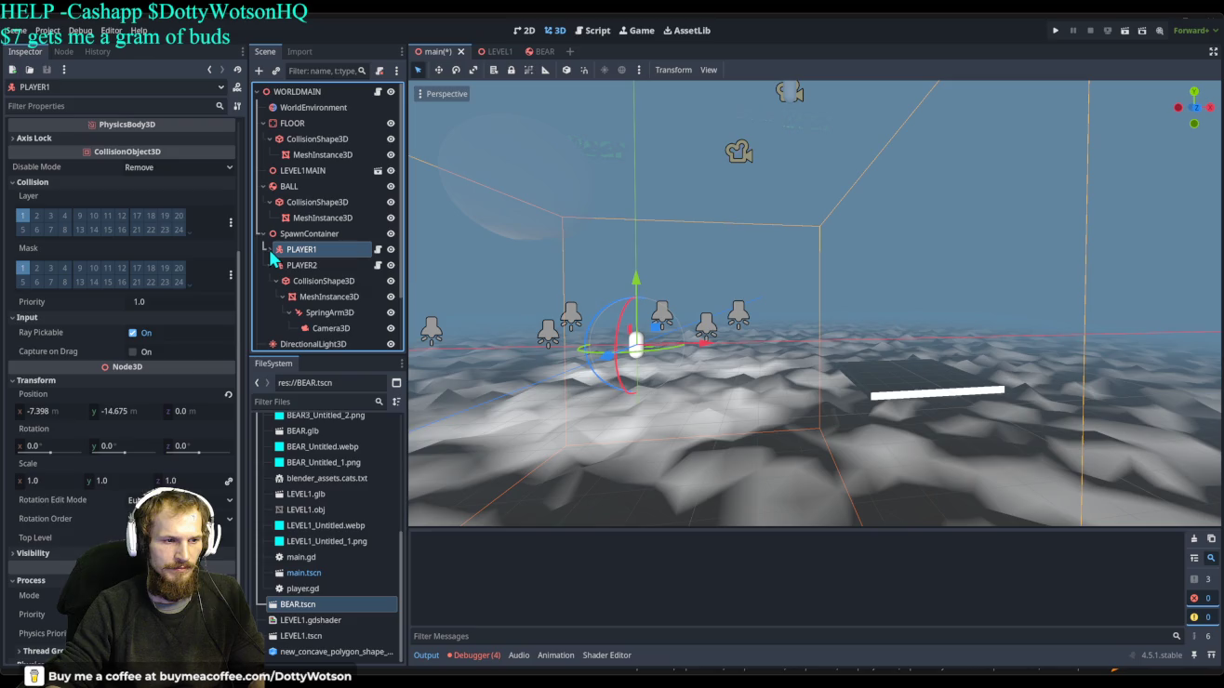
# Frame the 3D view on PLAYER1 and move it along x to 2.352 m.
pyautogui.doubleClick(318, 249)
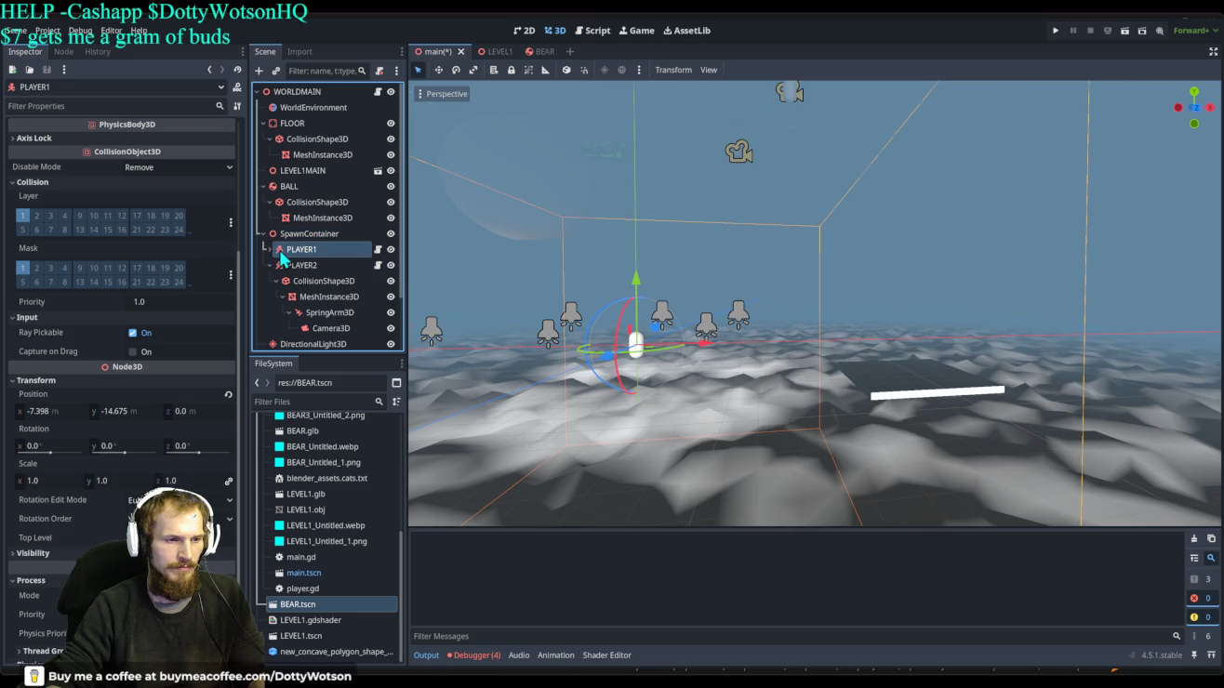
pyautogui.doubleClick(281, 254)
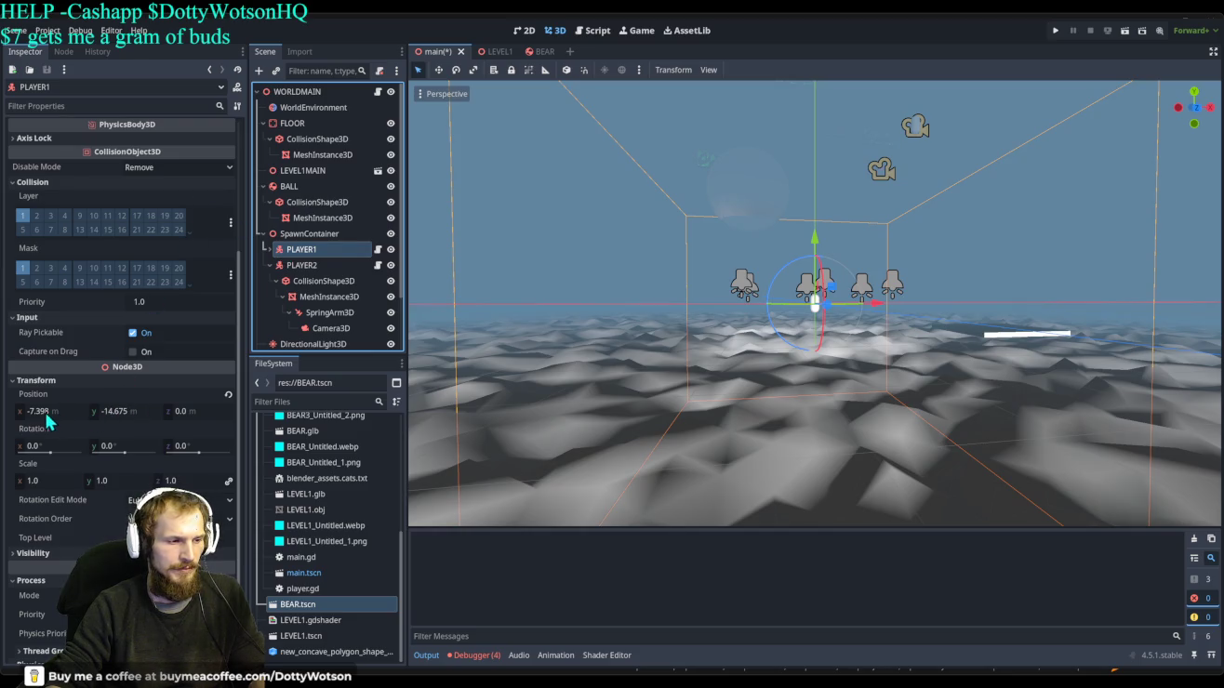
pyautogui.moveTo(46, 415); pyautogui.dragTo(82, 416)
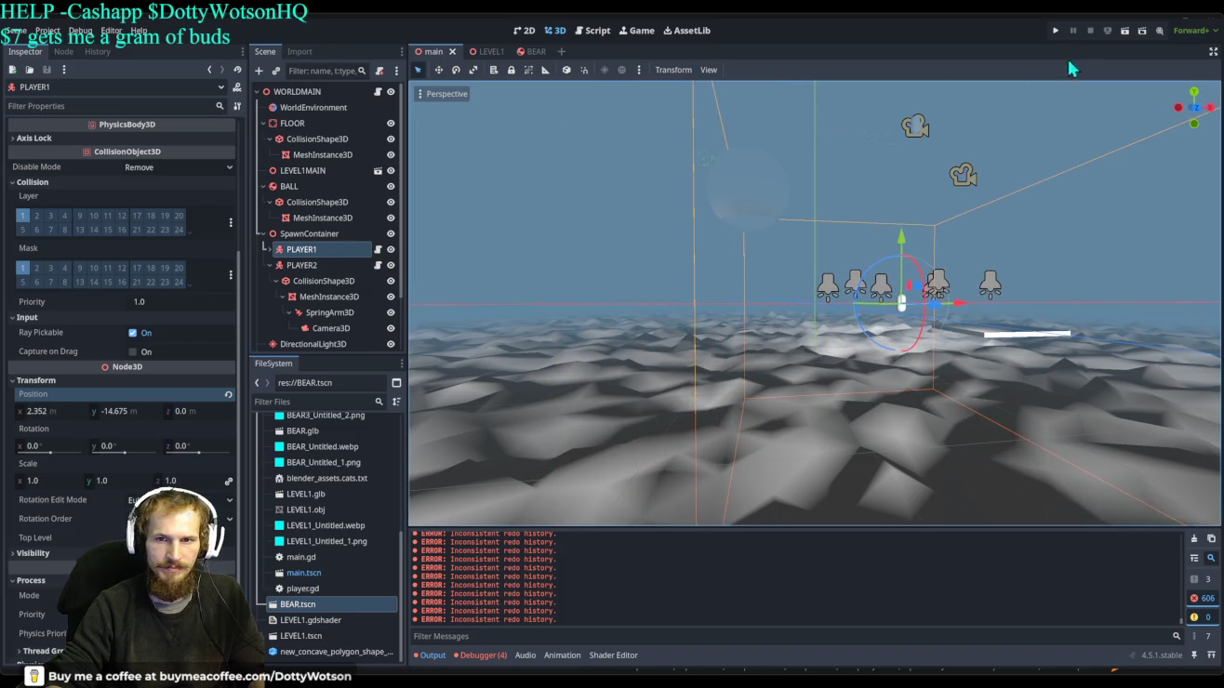
pyautogui.click(1056, 30)
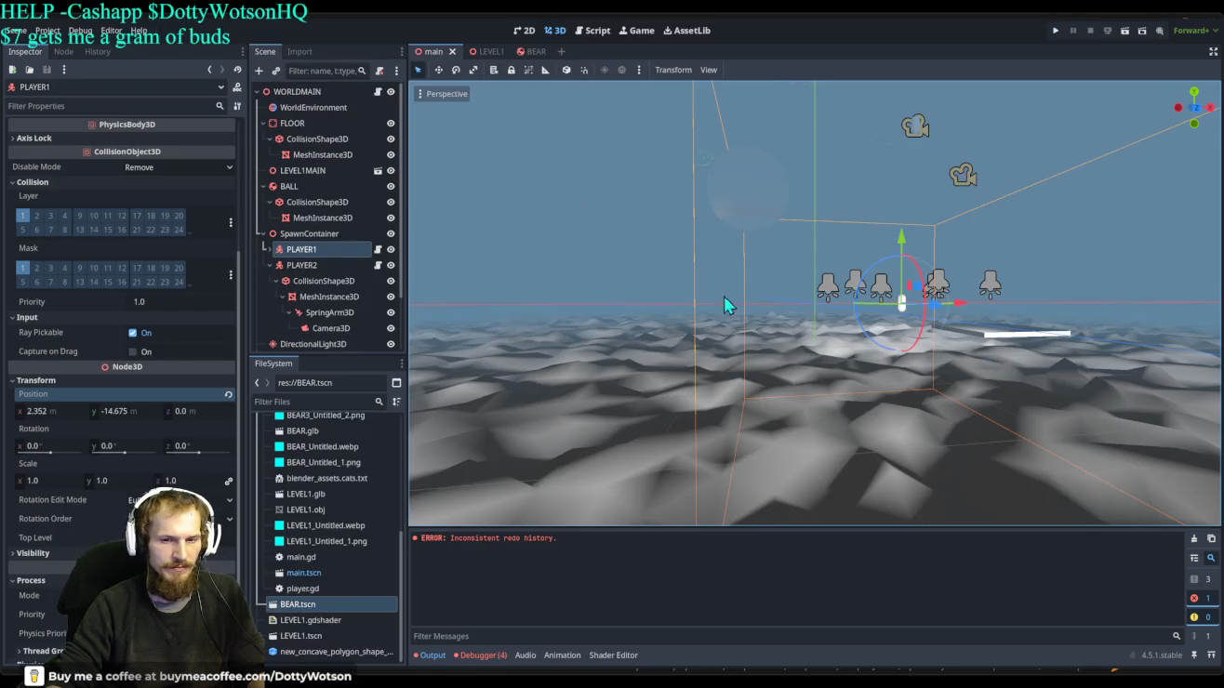
pyautogui.hotkey('ctrl', 'z')
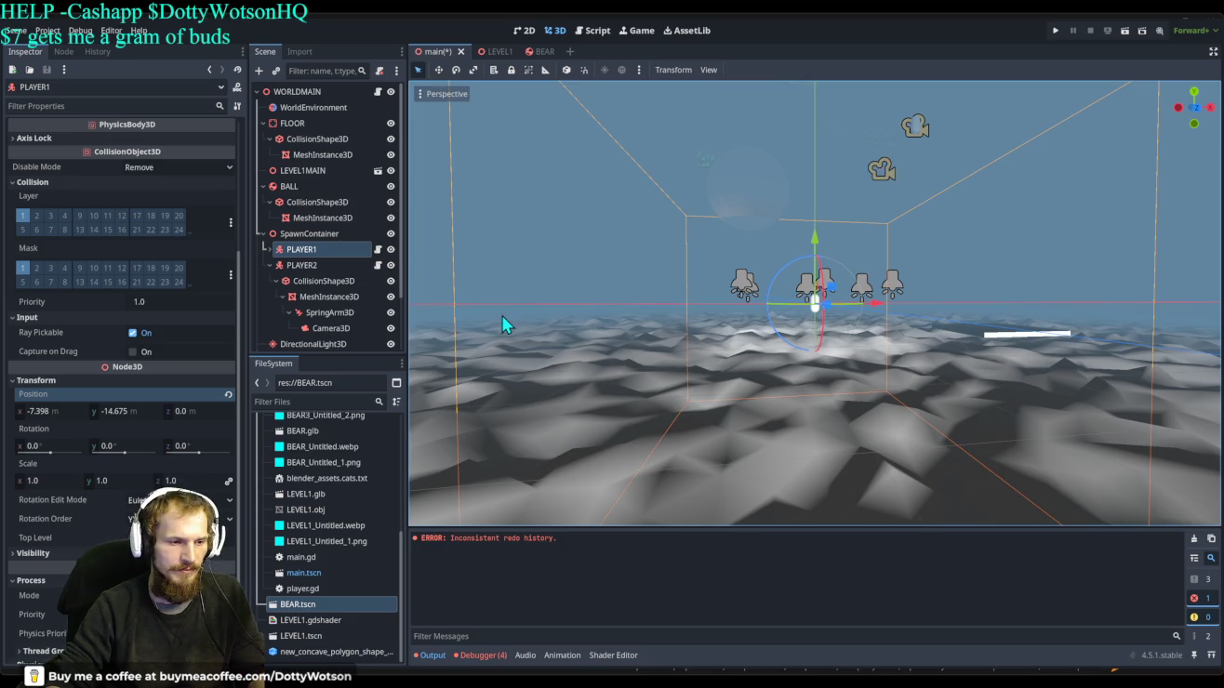
pyautogui.click(98, 51)
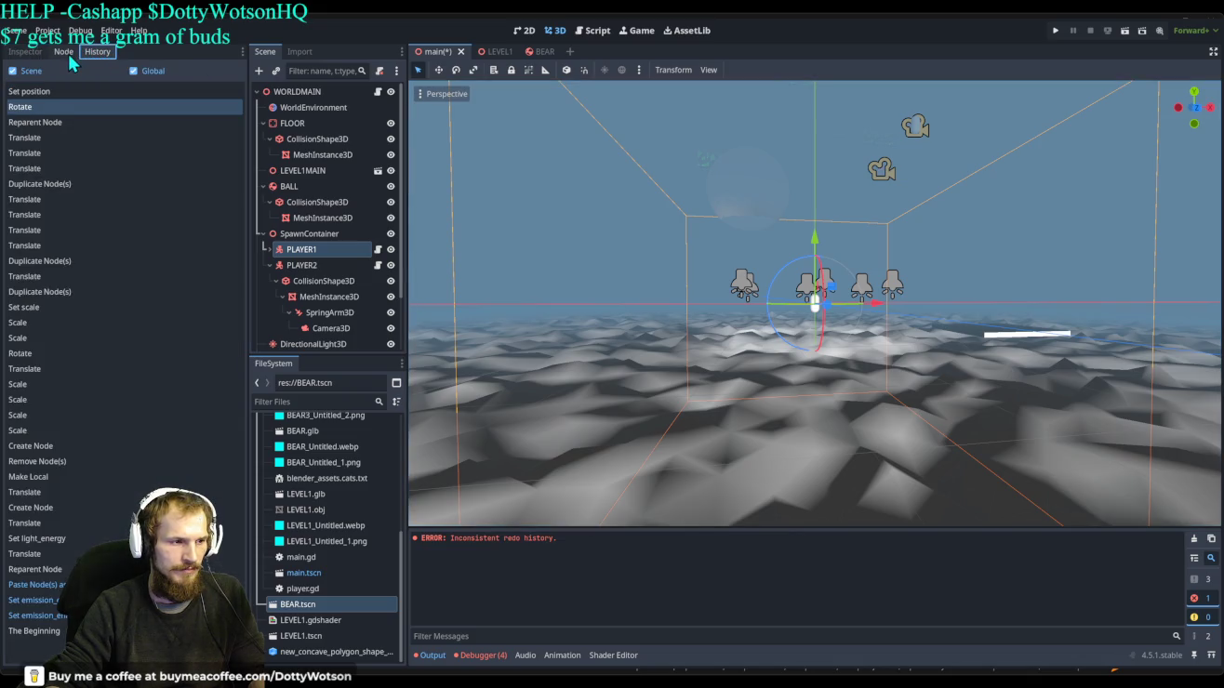
pyautogui.click(28, 53)
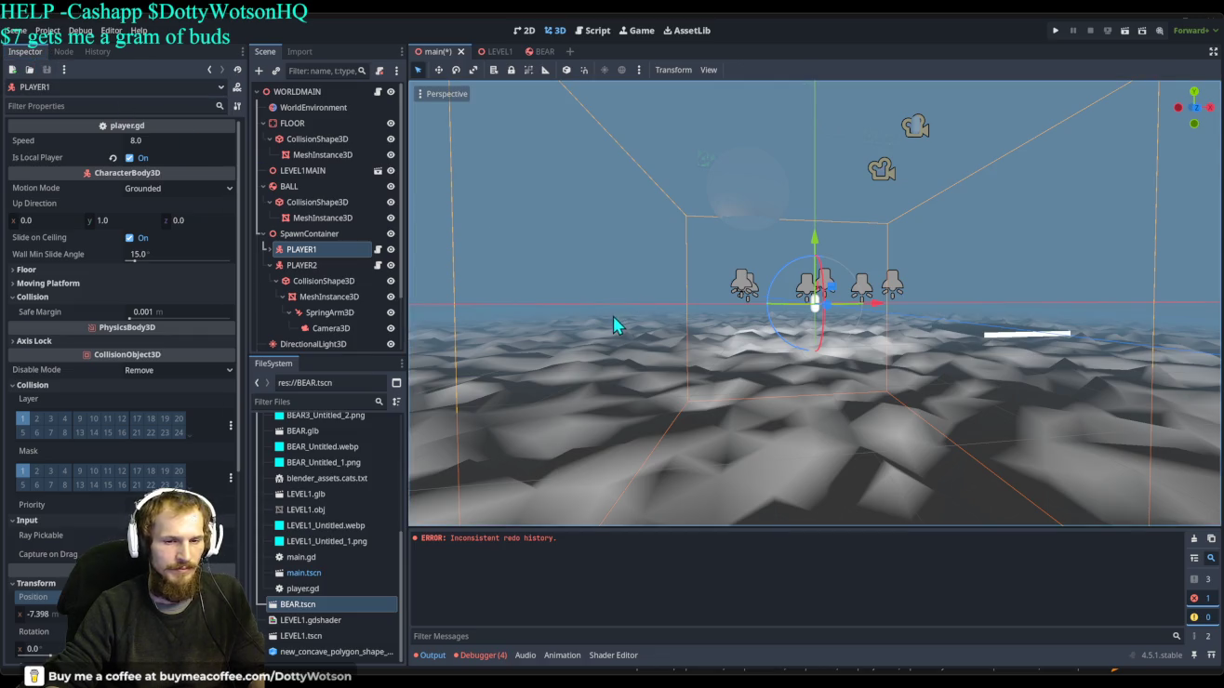
pyautogui.scroll(2, 880, 327)
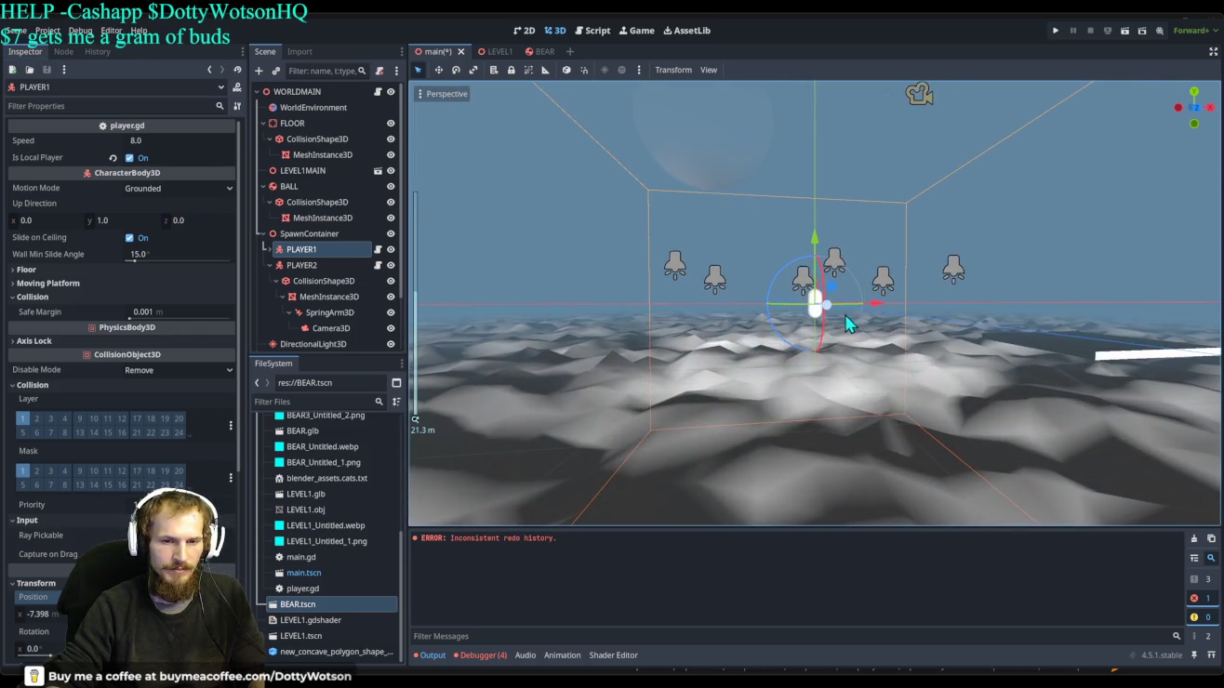
pyautogui.scroll(-3, 846, 319)
pyautogui.moveTo(876, 264)
pyautogui.mouseDown()
pyautogui.moveTo(890, 258)
pyautogui.moveTo(869, 278)
pyautogui.mouseUp()
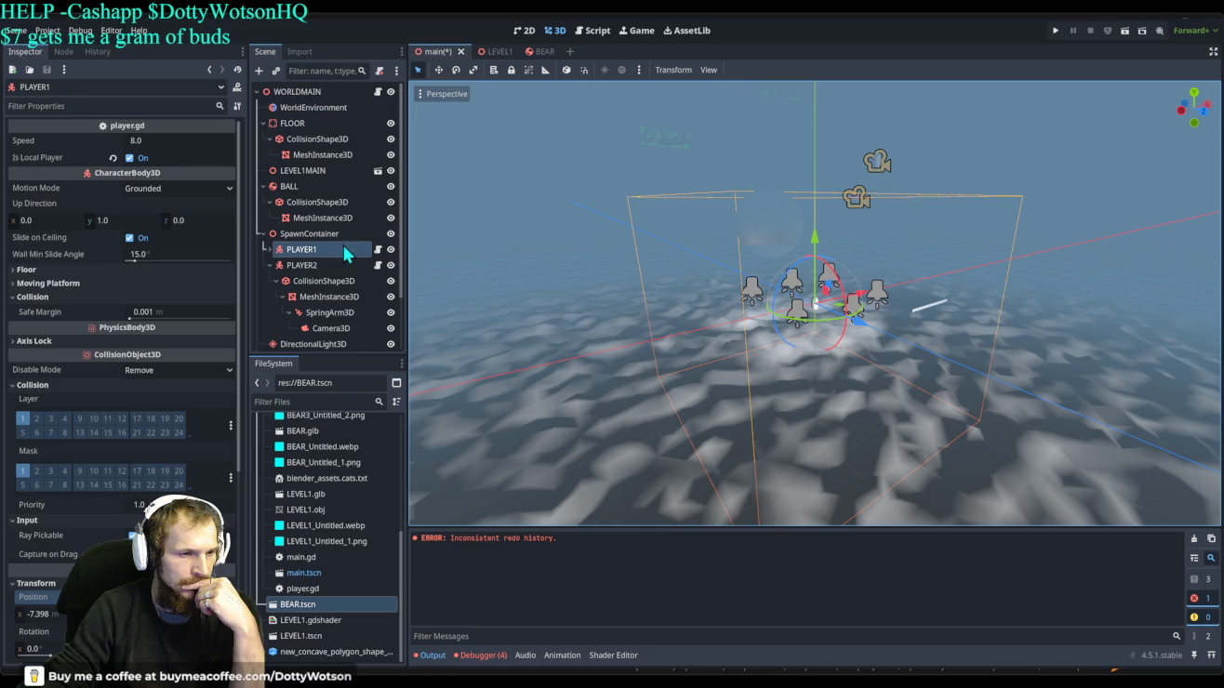
pyautogui.click(326, 249)
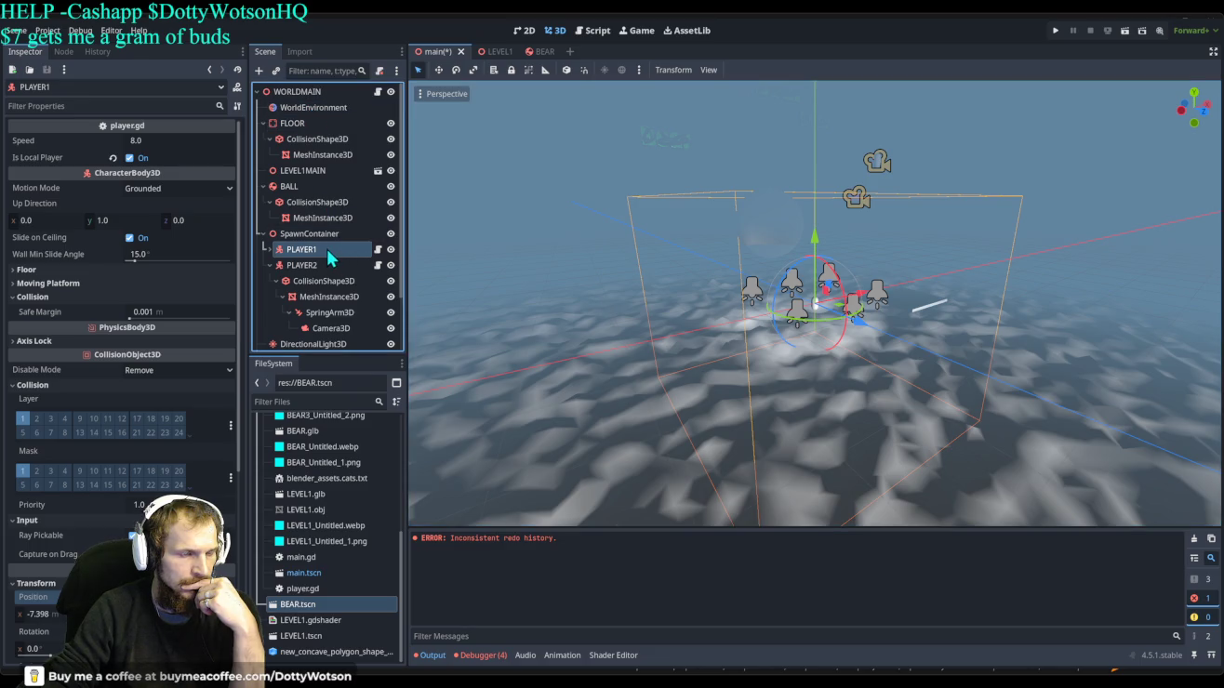
pyautogui.click(378, 250)
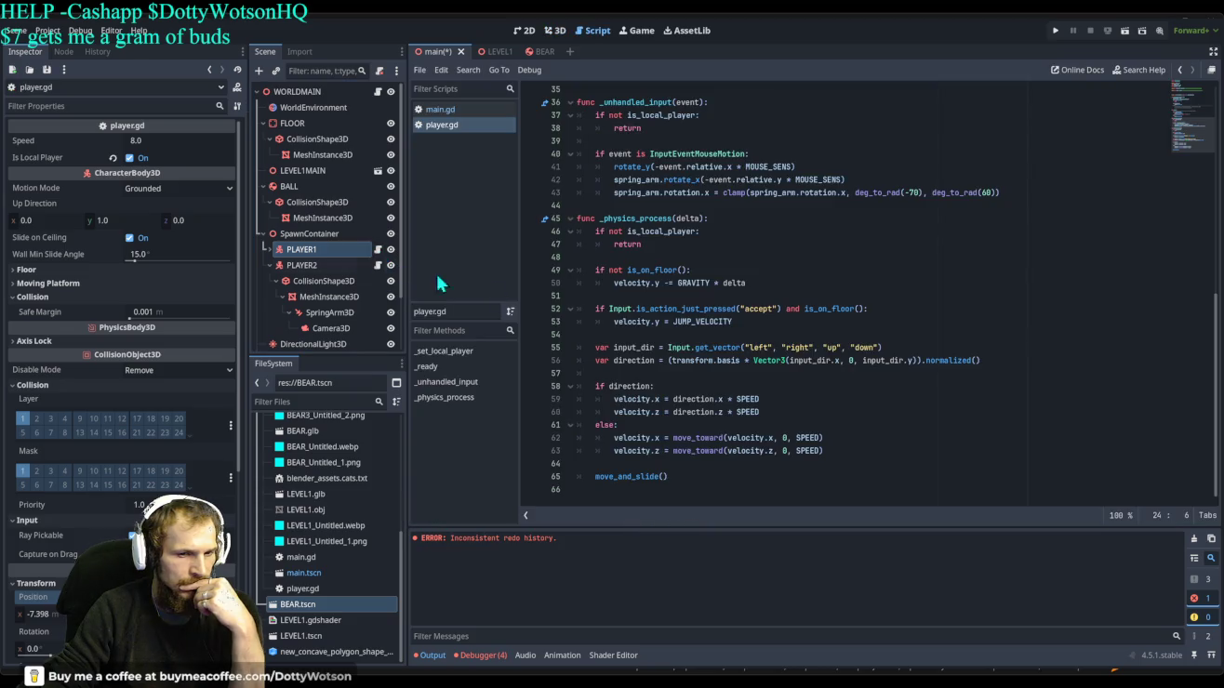
# Review player.gd's movement and camera code, then open main.gd with its PLAYER1/PLAYER2 control switch.
pyautogui.scroll(5, 851, 264)
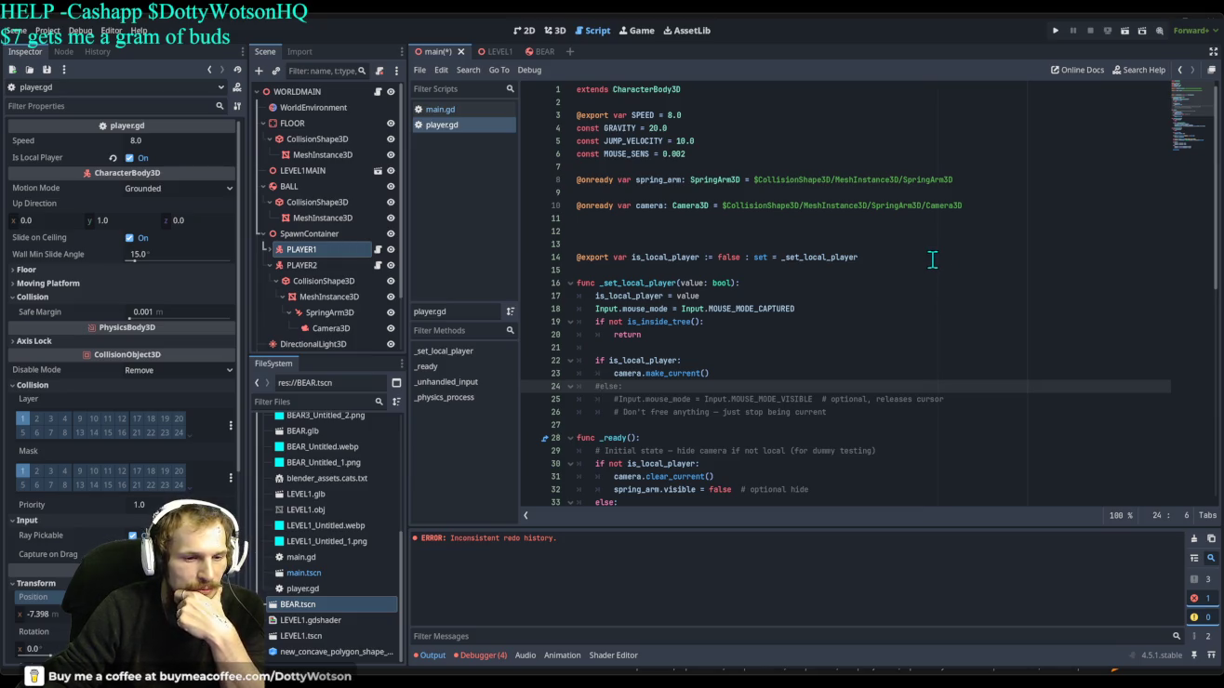
pyautogui.scroll(-8, 871, 250)
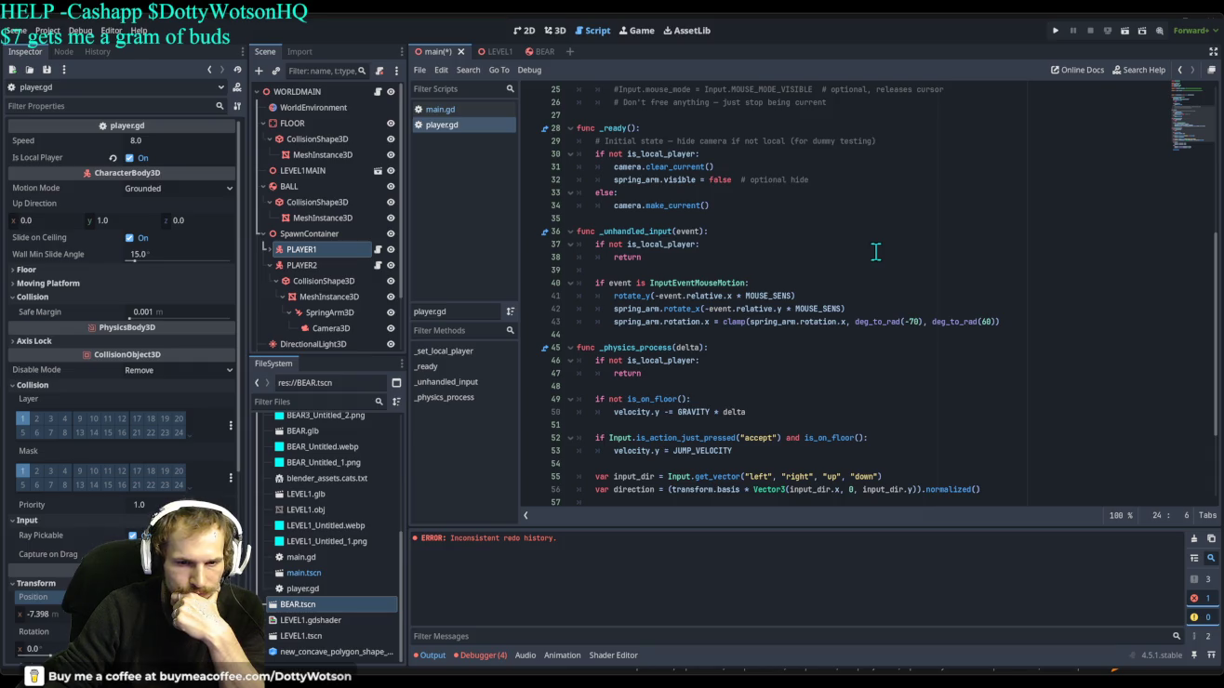
pyautogui.scroll(-3, 875, 252)
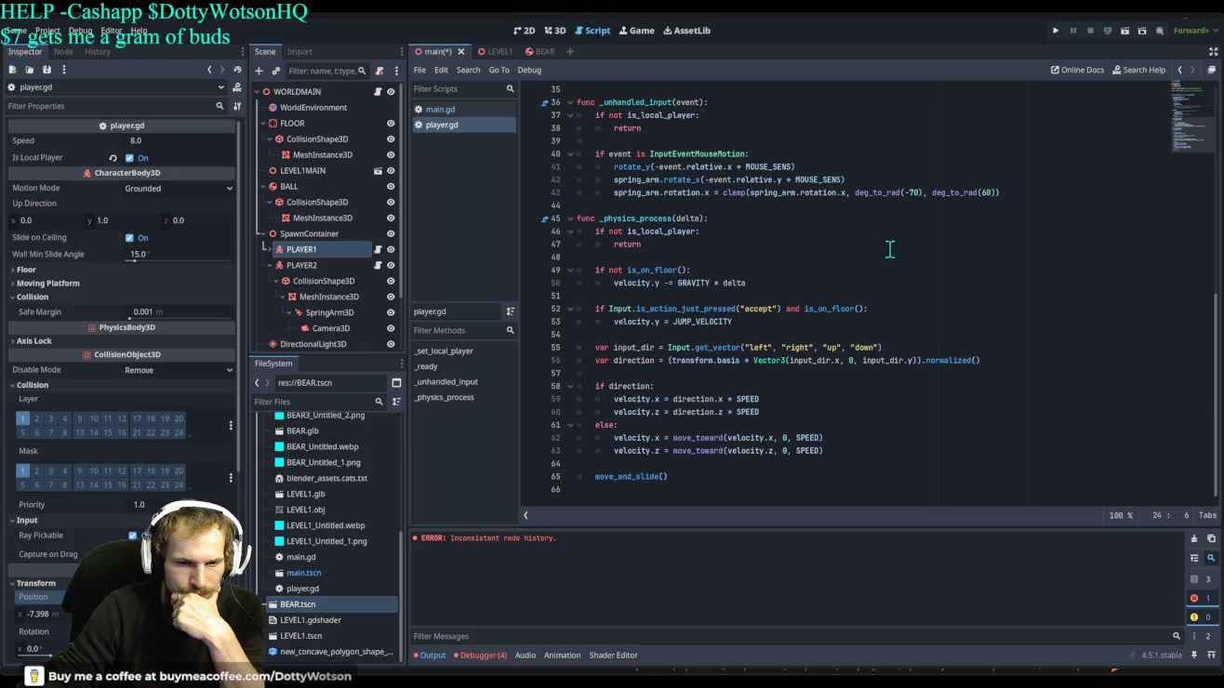
pyautogui.scroll(10, 730, 247)
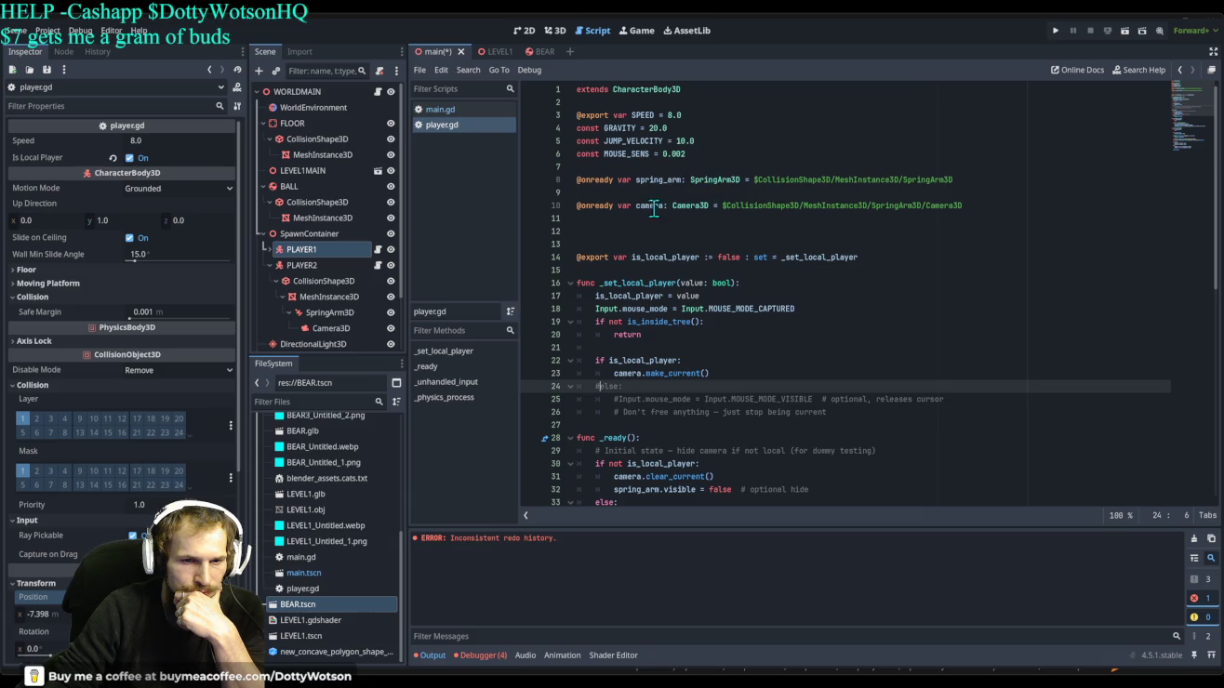
pyautogui.click(441, 110)
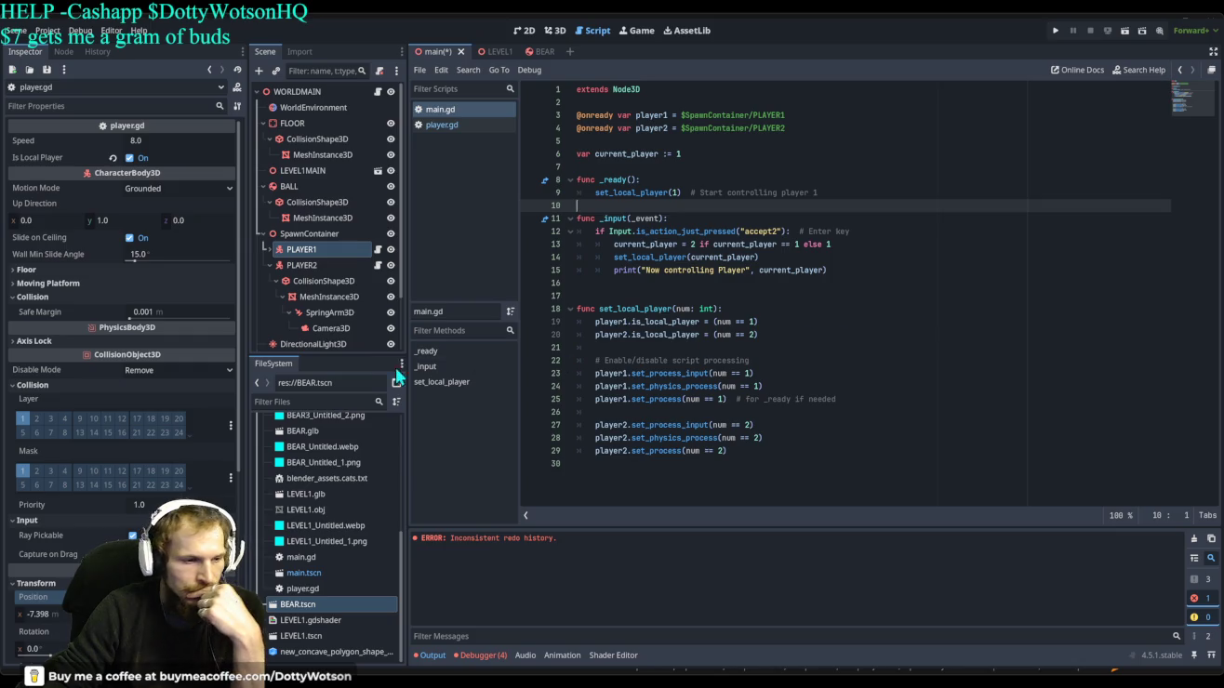
# Expand PLAYER1 and select it with its collision, mesh, spring arm and Camera3D children.
pyautogui.click(321, 251)
pyautogui.click(268, 250)
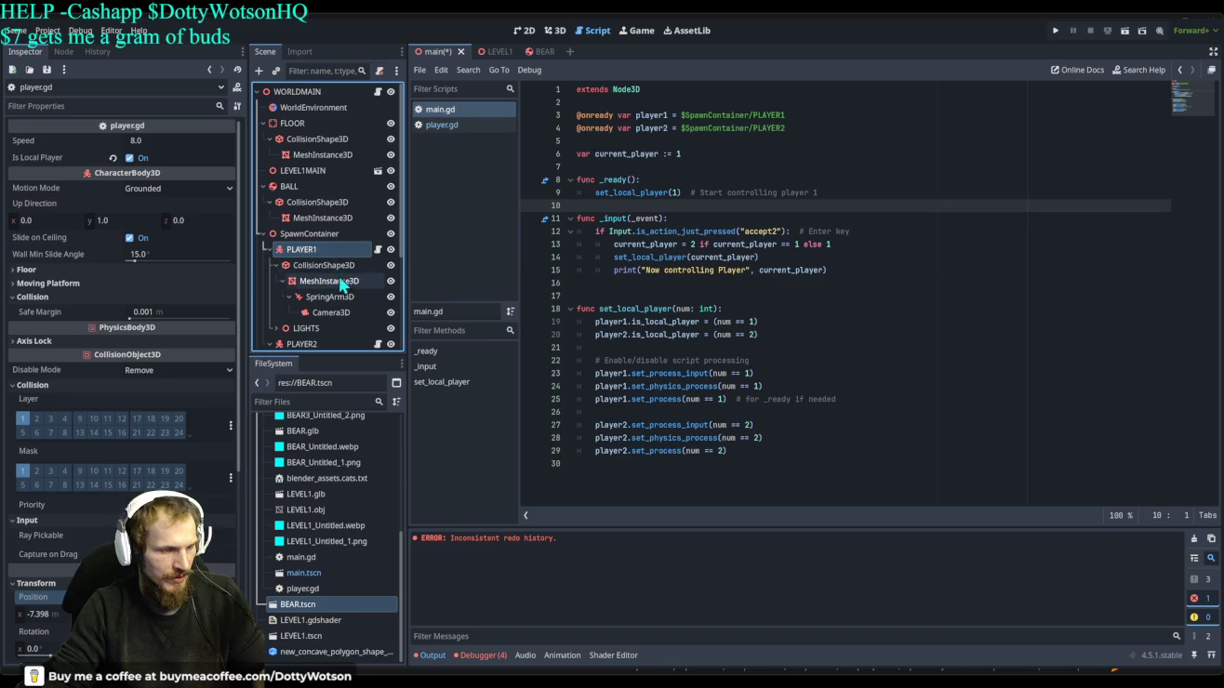
pyautogui.keyDown('shift'); pyautogui.click(340, 317); pyautogui.keyUp('shift')
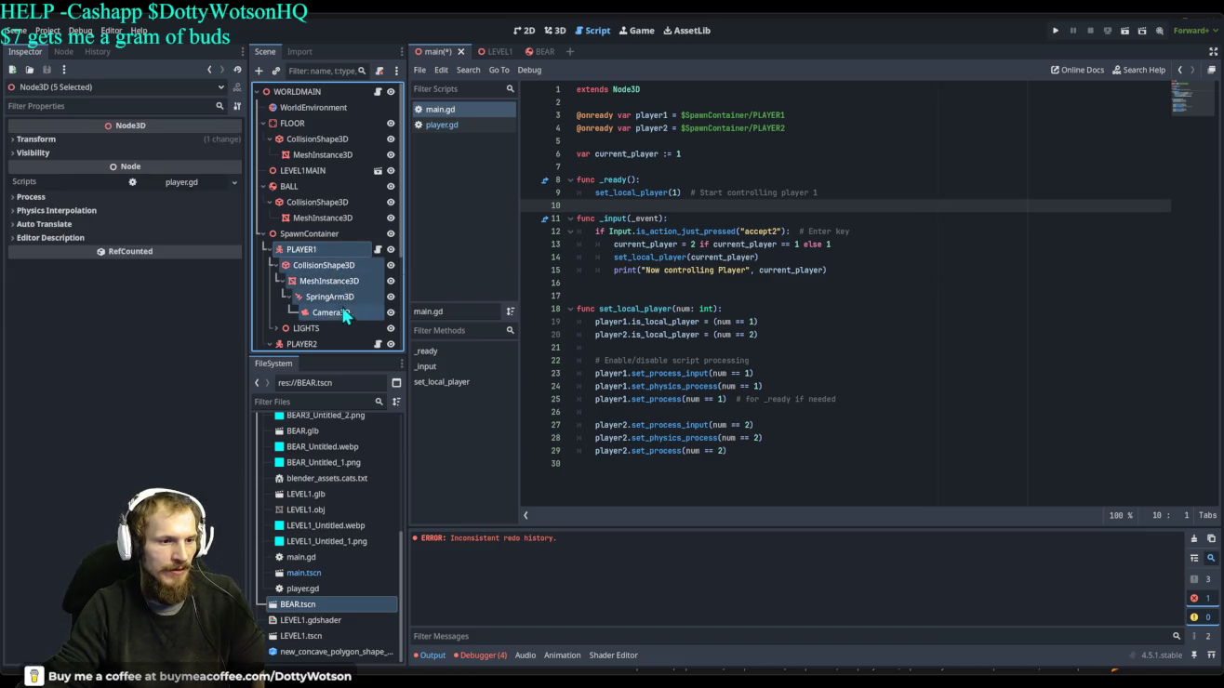
pyautogui.click(554, 31)
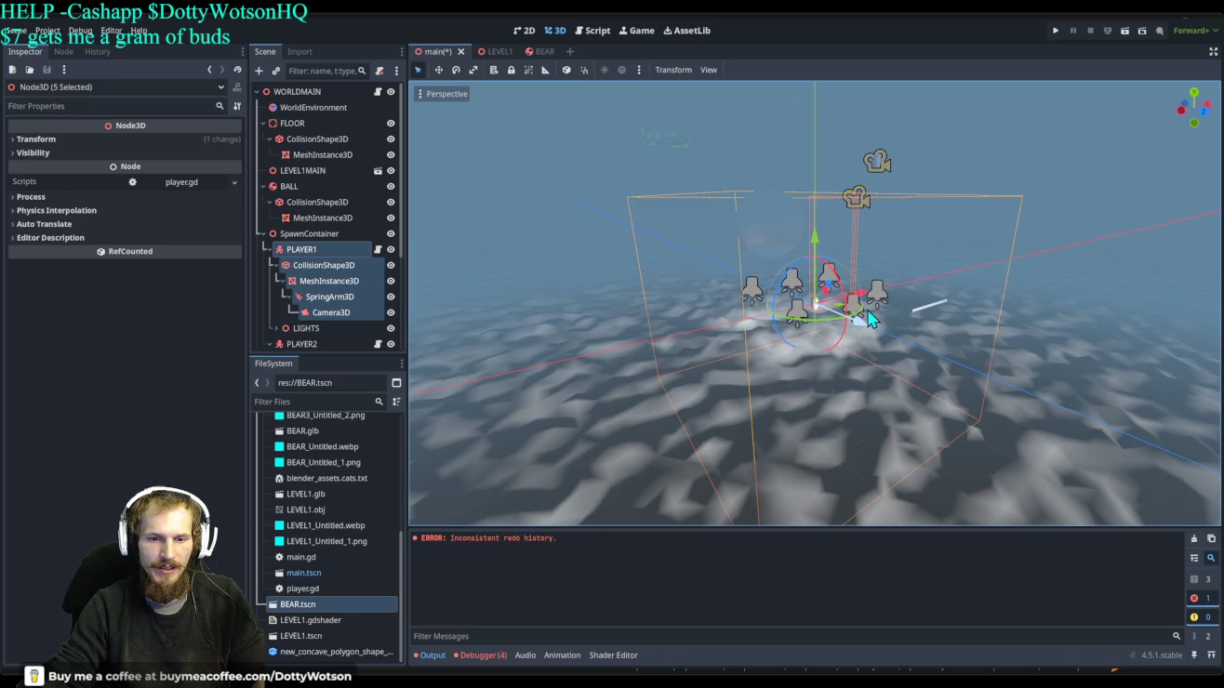
# Save the main scene and run the game to test it.
pyautogui.moveTo(869, 320)
pyautogui.mouseDown()
pyautogui.moveTo(921, 355)
pyautogui.moveTo(867, 350)
pyautogui.moveTo(901, 310)
pyautogui.moveTo(1136, 311)
pyautogui.mouseUp()
pyautogui.hotkey('ctrl', 's')
pyautogui.click(1055, 31)
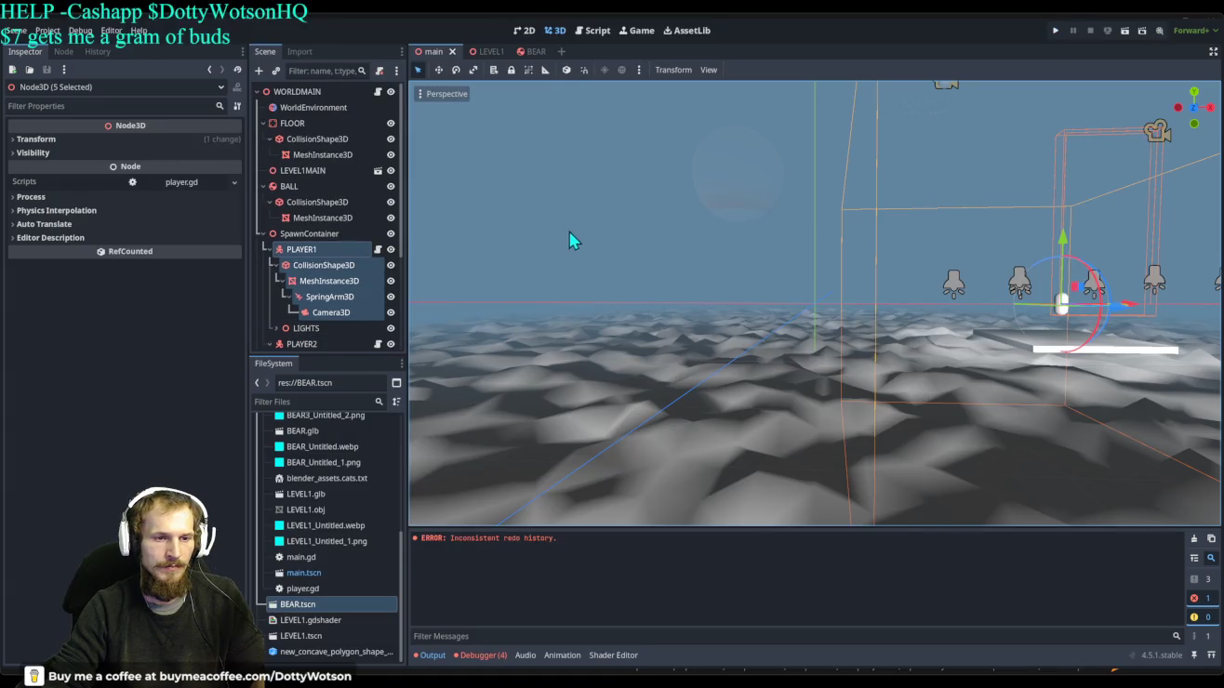
# Reset the selected player to the world origin and reopen PLAYER1's player.gd script.
pyautogui.hotkey('ctrl', 'z')
pyautogui.moveTo(784, 296)
pyautogui.mouseDown()
pyautogui.moveTo(860, 290)
pyautogui.moveTo(836, 270)
pyautogui.mouseUp()
pyautogui.scroll(4, 866, 292)
pyautogui.scroll(-4, 818, 260)
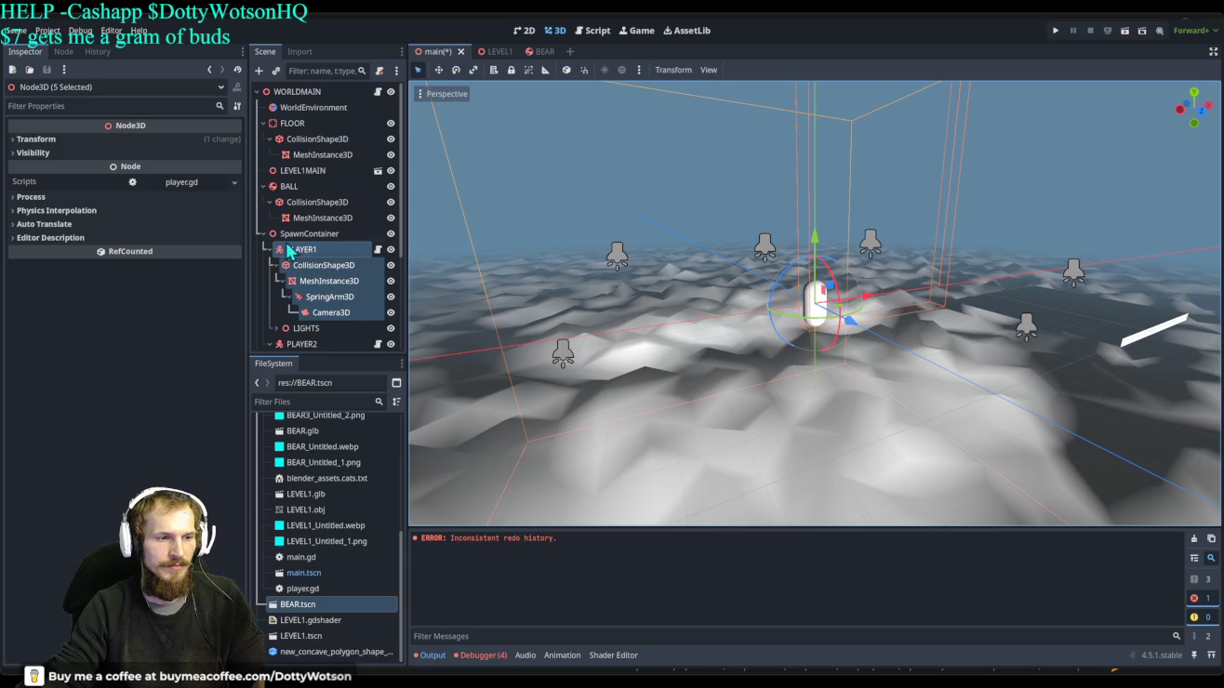
pyautogui.click(262, 235)
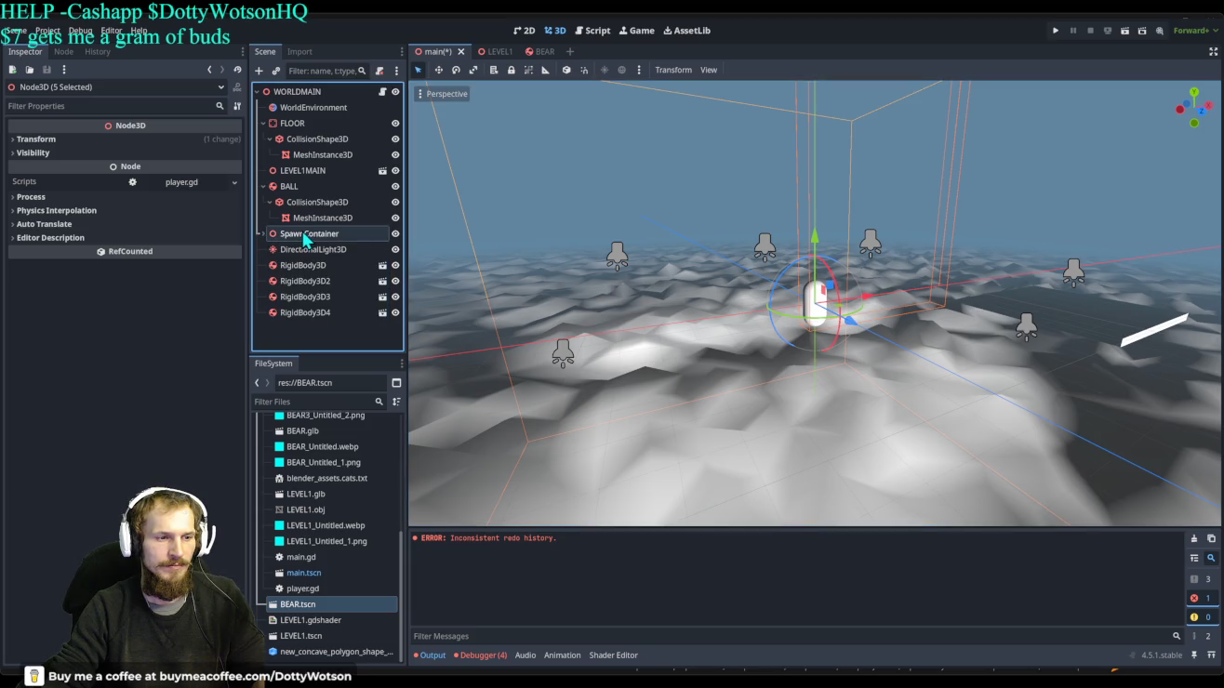
pyautogui.click(263, 234)
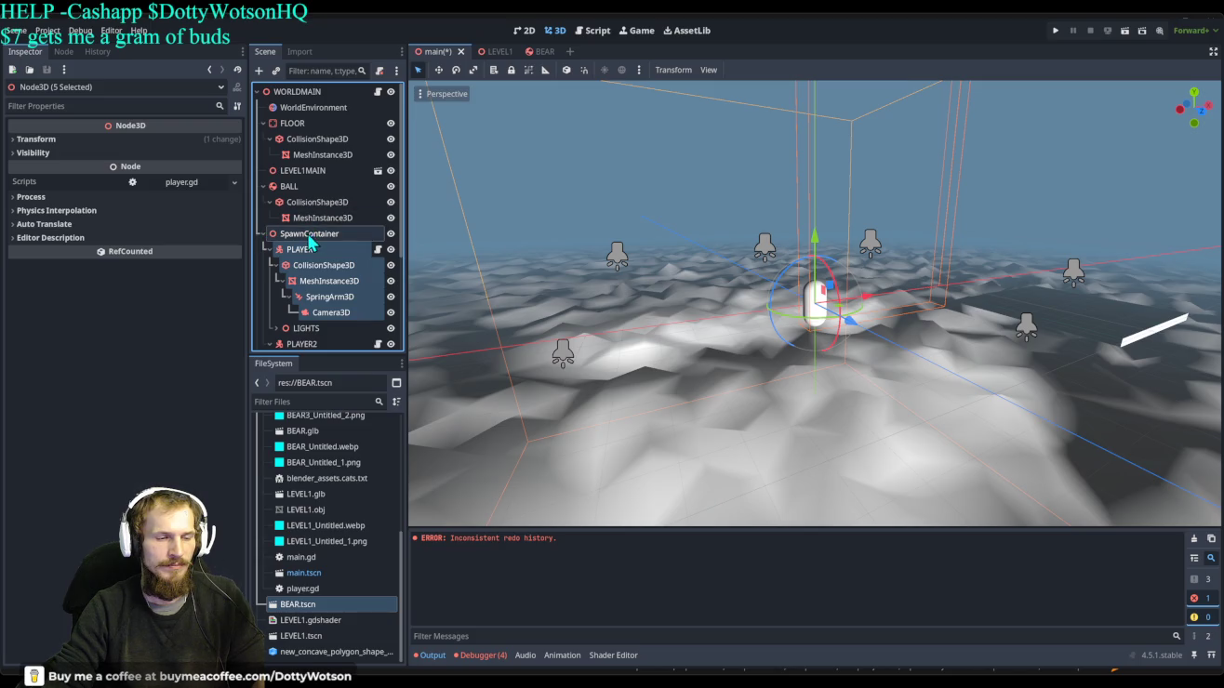
pyautogui.click(377, 250)
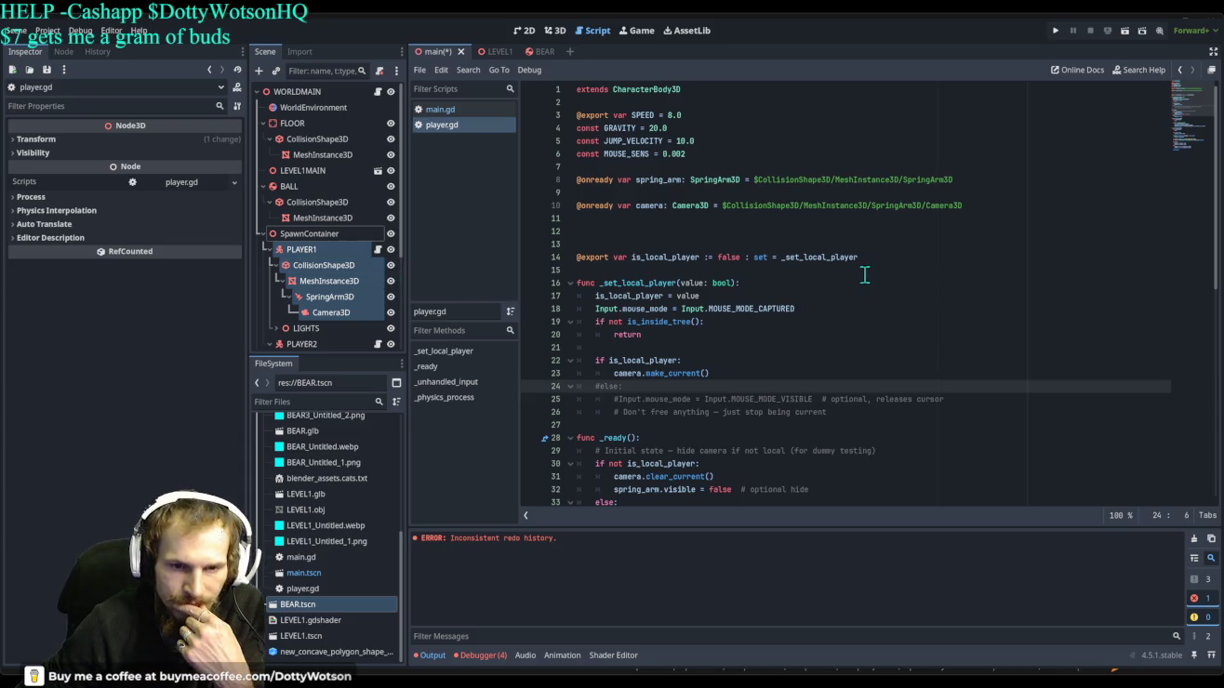
# Inspect the is_local_player export on line 14 of player.gd.
pyautogui.click(908, 255)
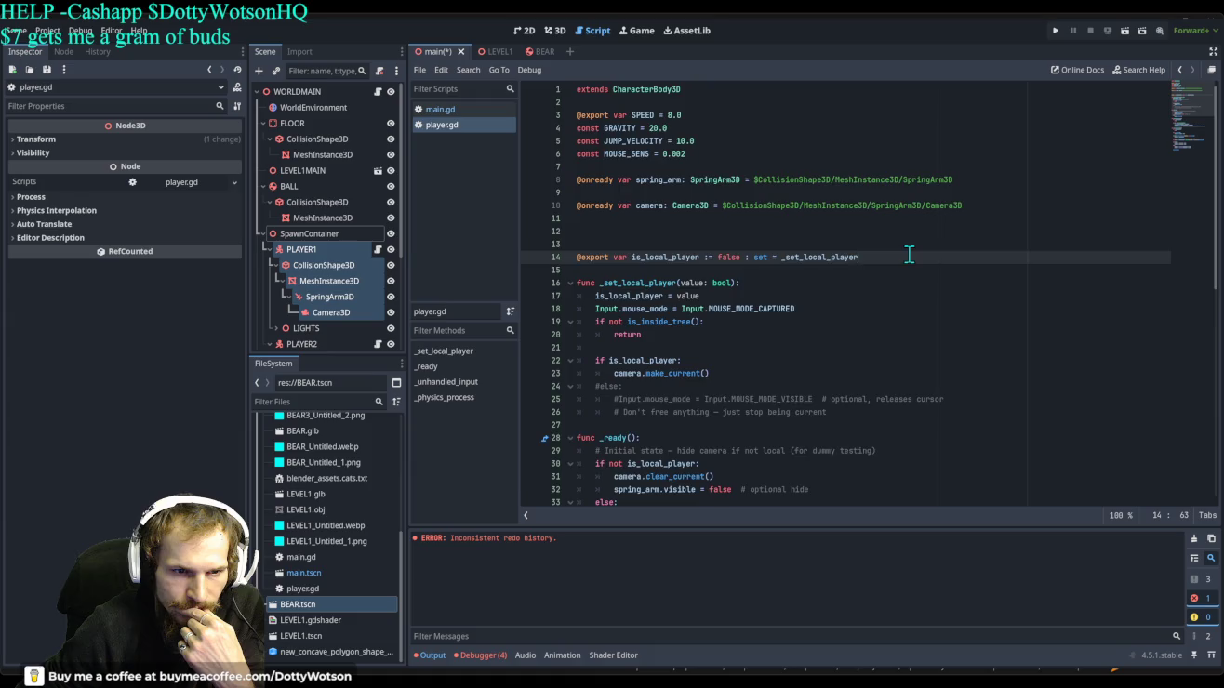
pyautogui.scroll(-2, 908, 254)
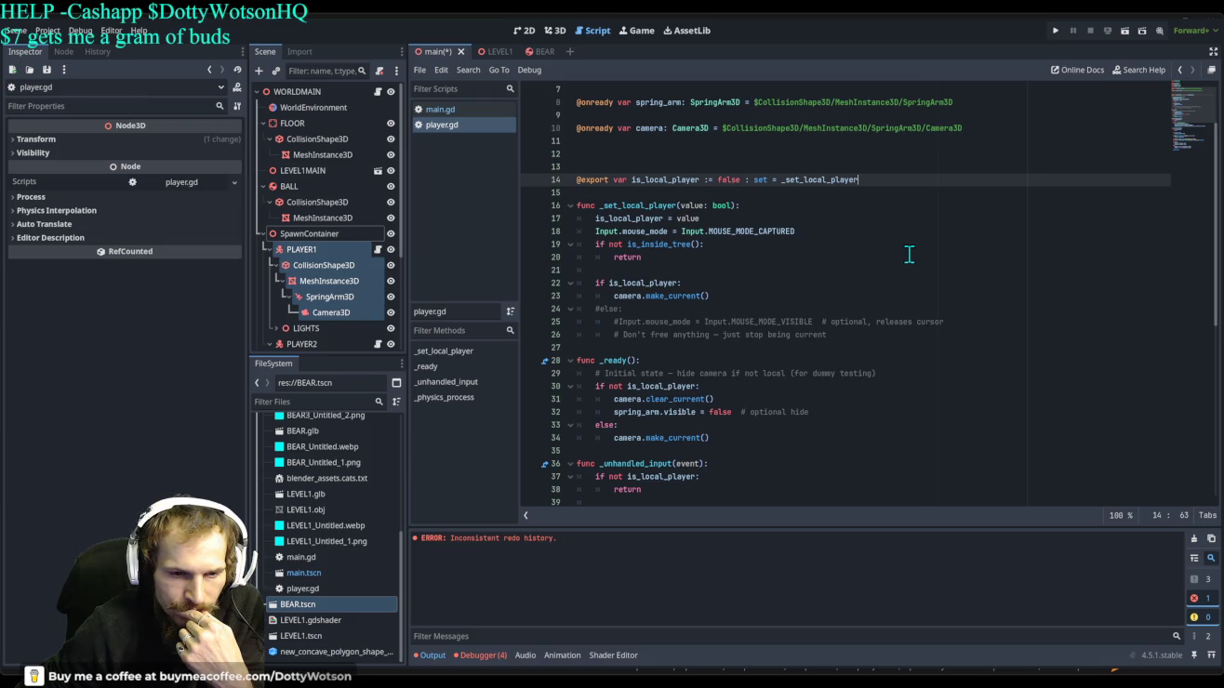
pyautogui.scroll(-9, 916, 257)
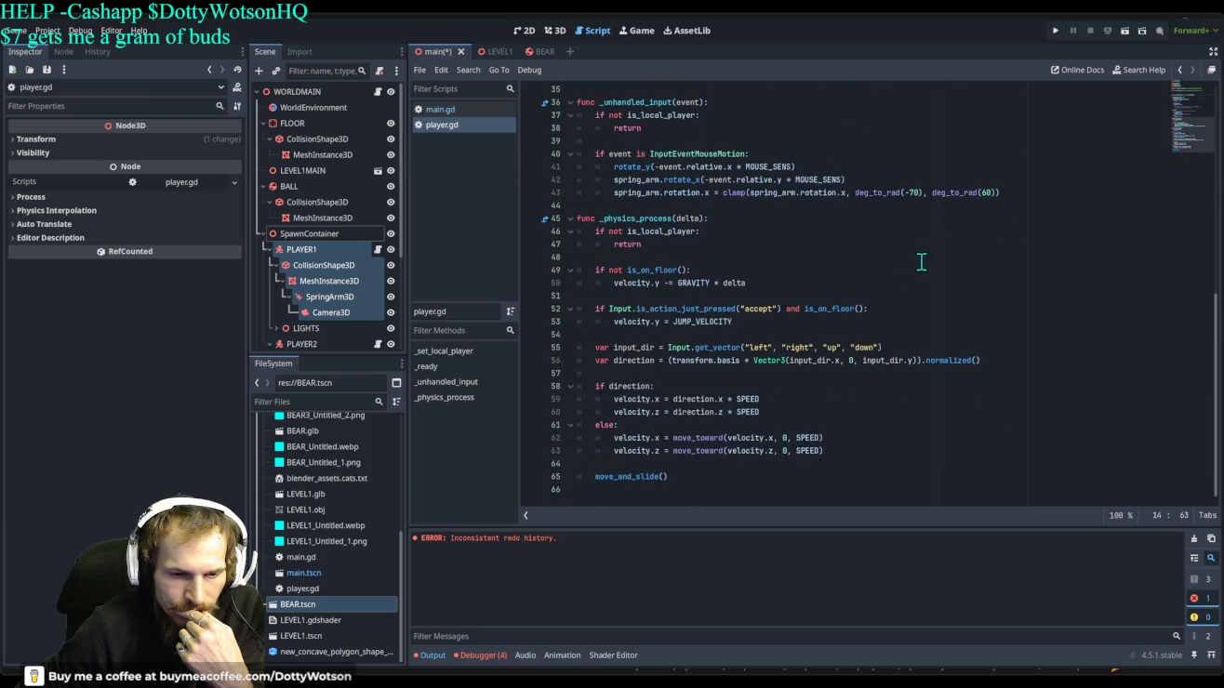
# Reparent PLAYER1 and PLAYER2 from SpawnContainer to WORLDMAIN, then run the game.
pyautogui.moveTo(307, 252); pyautogui.dragTo(307, 102)
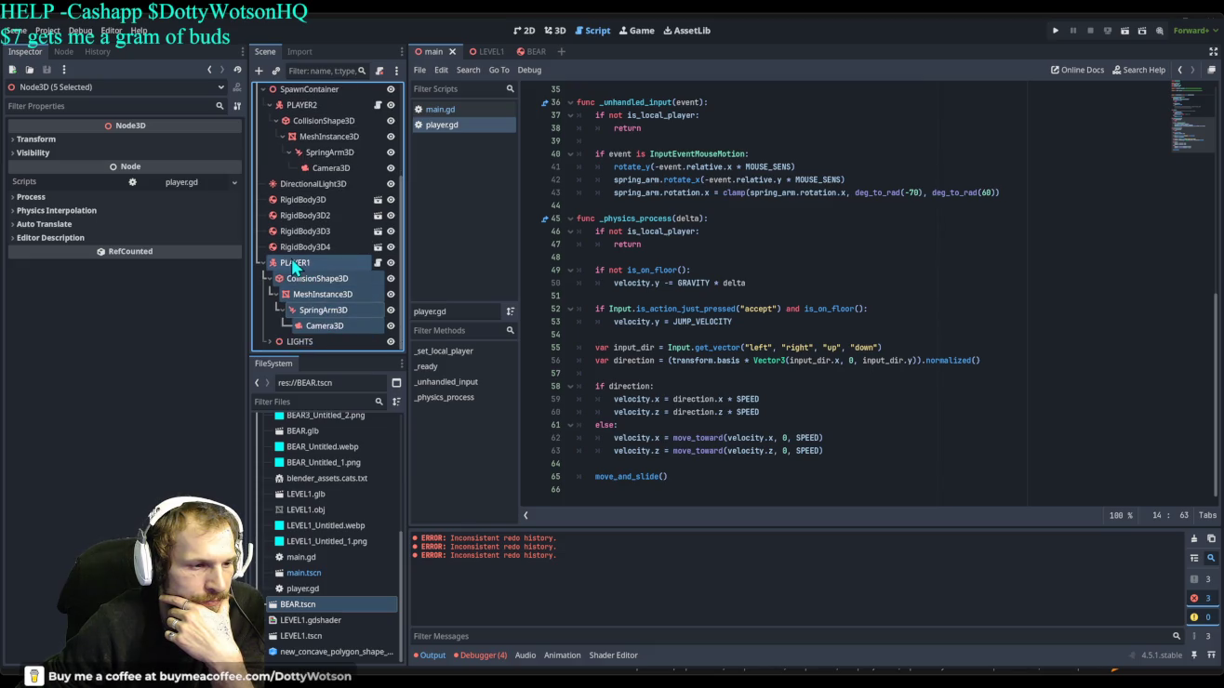
pyautogui.scroll(3, 293, 260)
pyautogui.moveTo(304, 204)
pyautogui.mouseDown()
pyautogui.moveTo(298, 63)
pyautogui.moveTo(304, 95)
pyautogui.mouseUp()
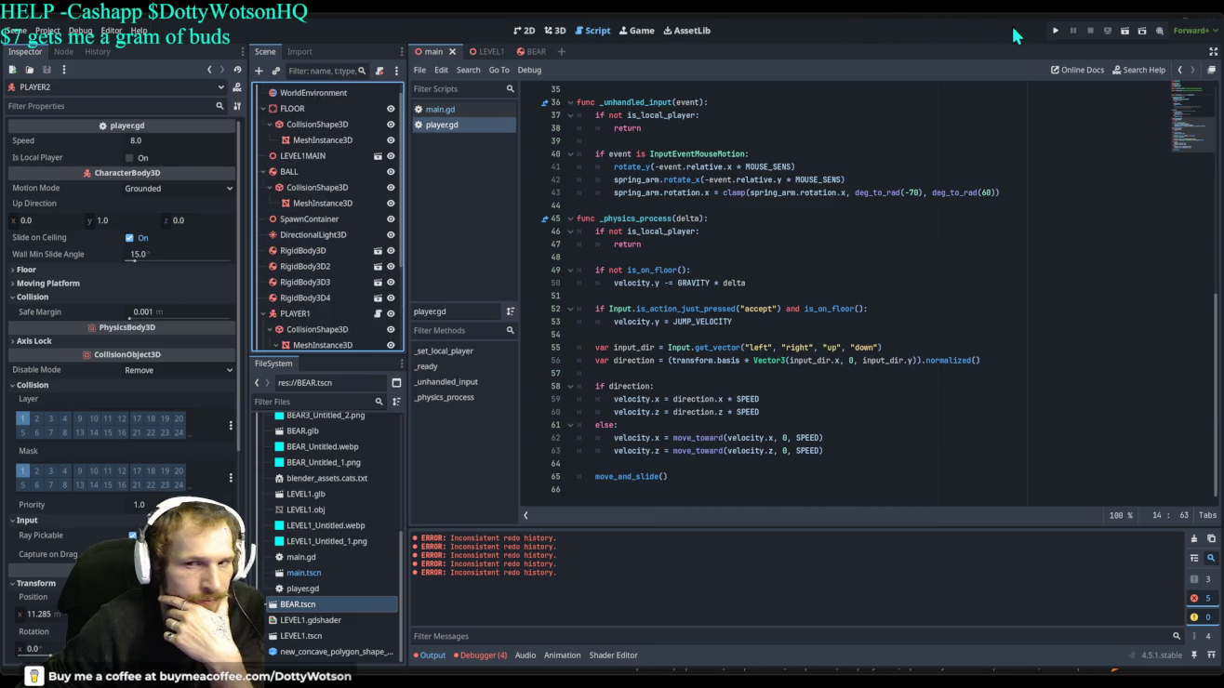
pyautogui.click(1054, 30)
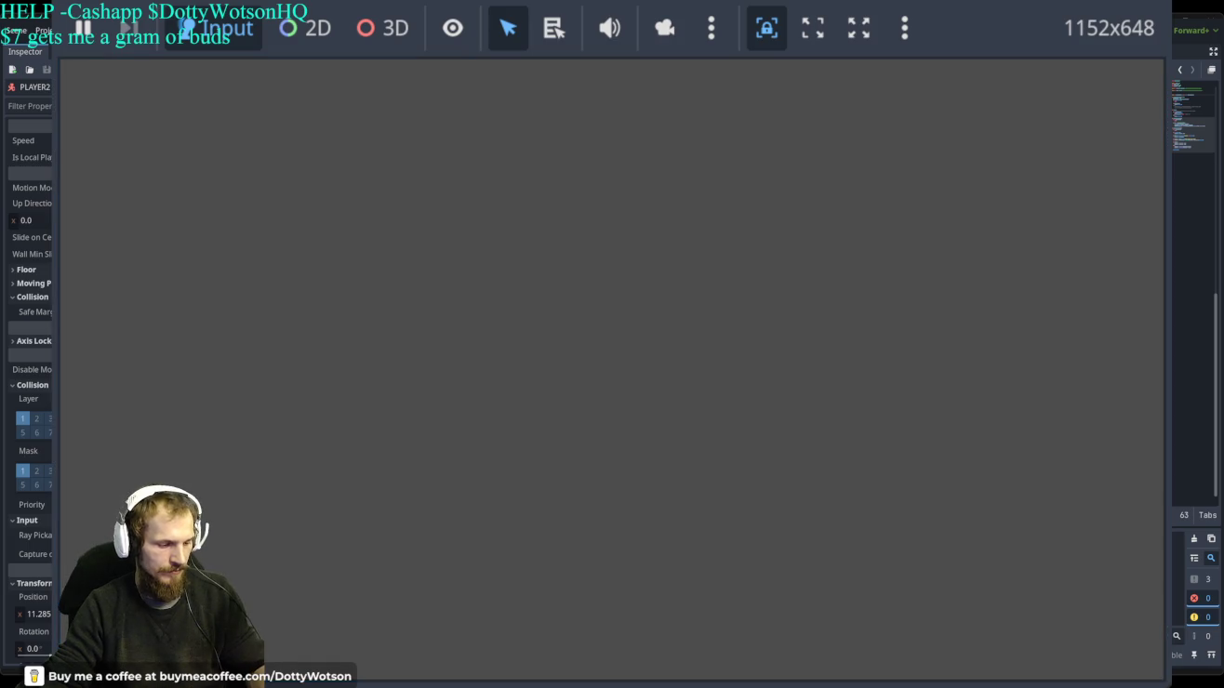
pyautogui.press('F8')
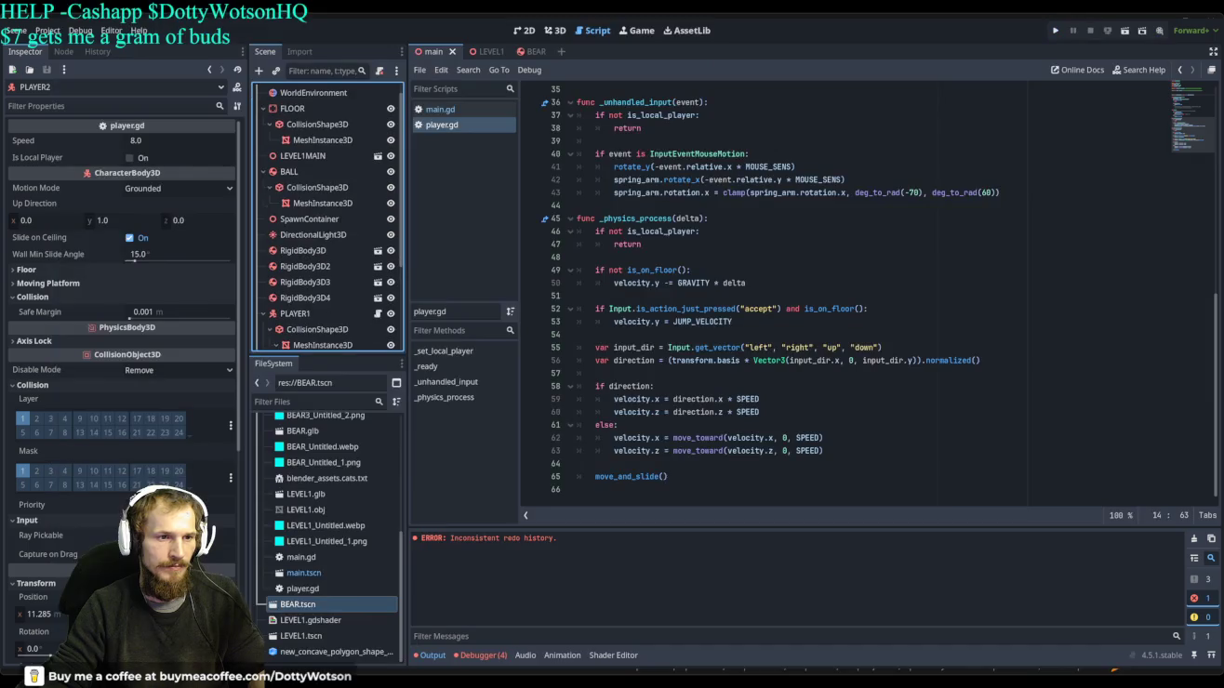
# Switch to the 3D view and zoom on the terrain and spawn markers.
pyautogui.click(555, 31)
pyautogui.scroll(5, 828, 315)
pyautogui.scroll(2, 827, 314)
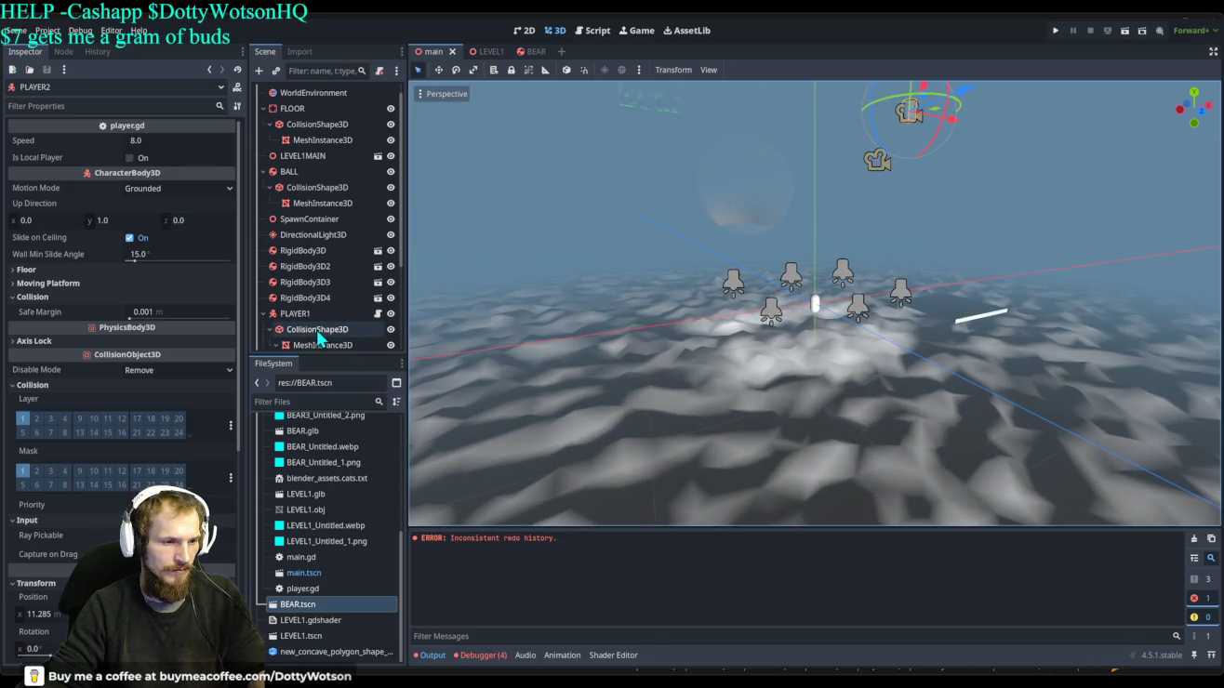
pyautogui.scroll(-1, 319, 337)
# Select PLAYER1 and drag it up about 7.177 m along the y axis.
pyautogui.click(297, 281)
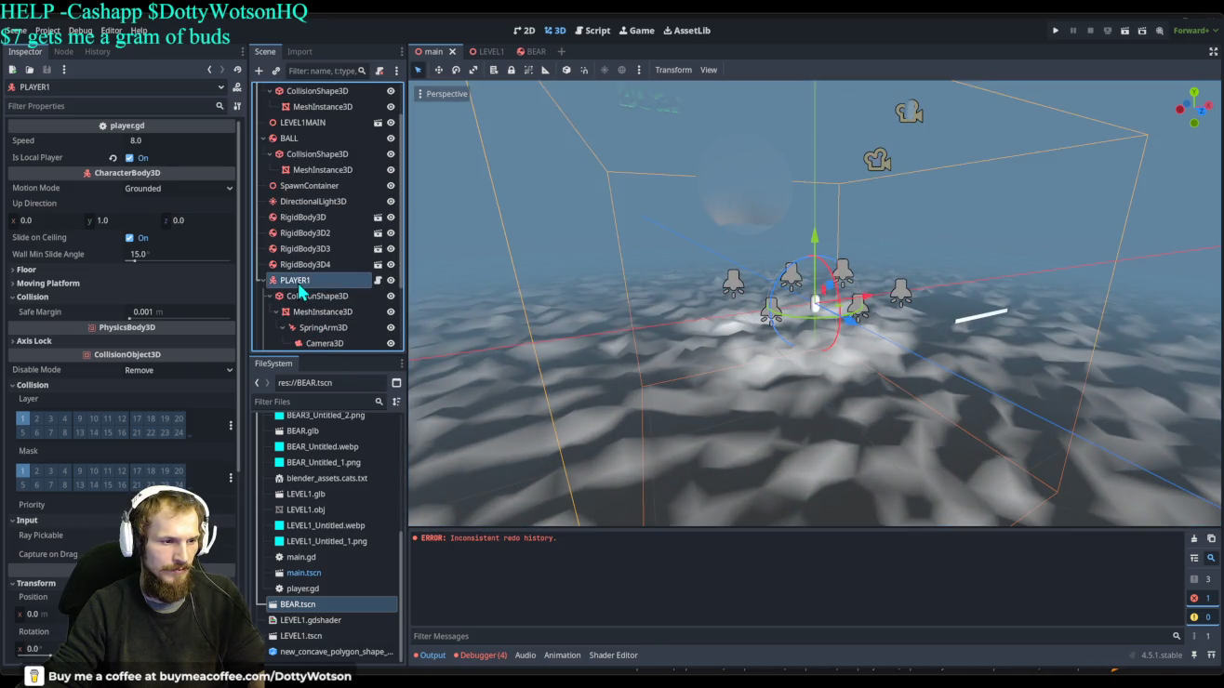
pyautogui.scroll(-5, 153, 312)
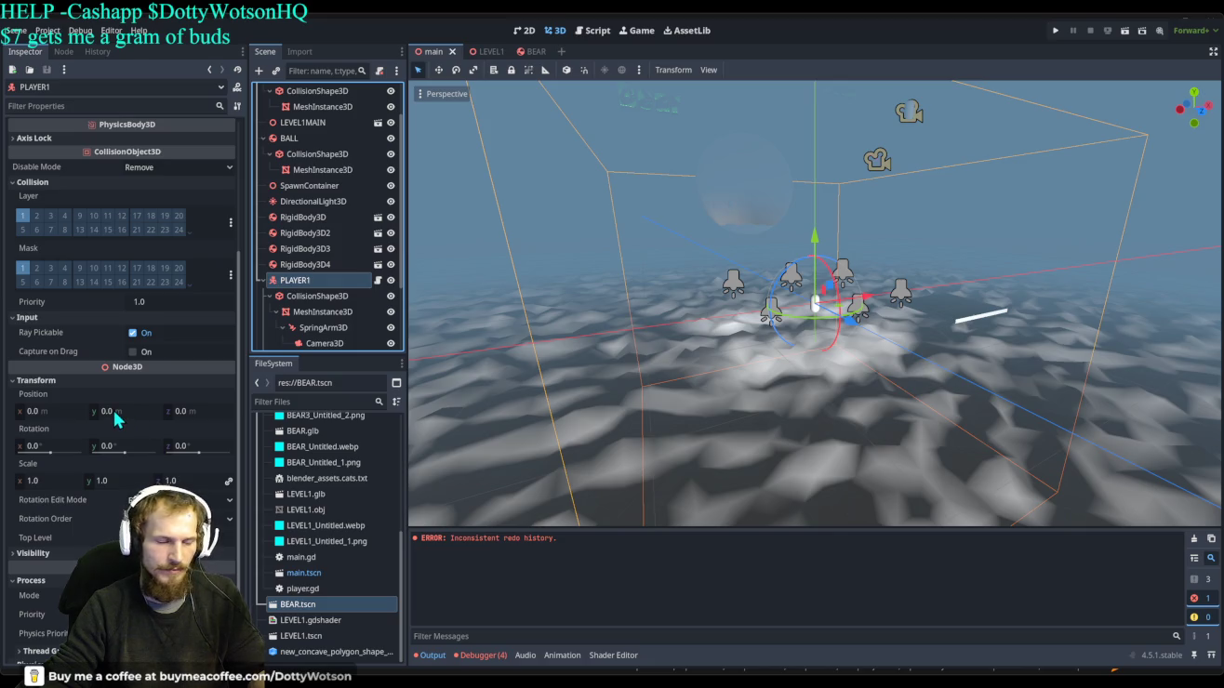
pyautogui.scroll(5, 141, 378)
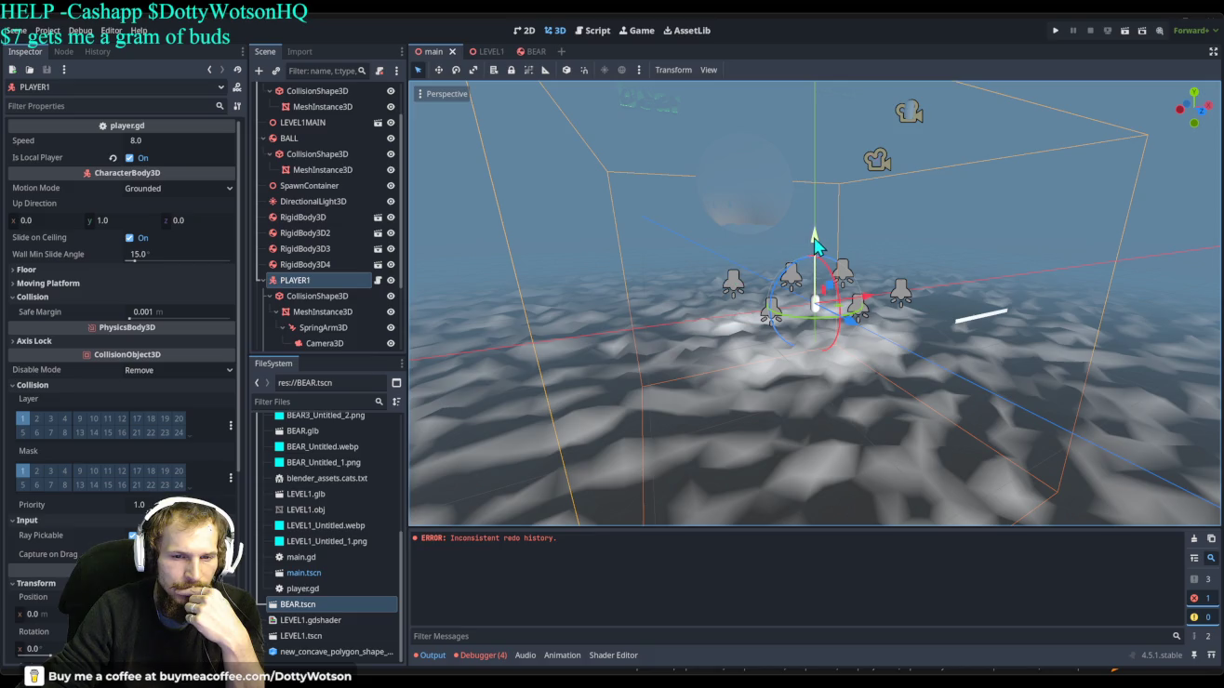
pyautogui.moveTo(814, 243); pyautogui.dragTo(815, 165)
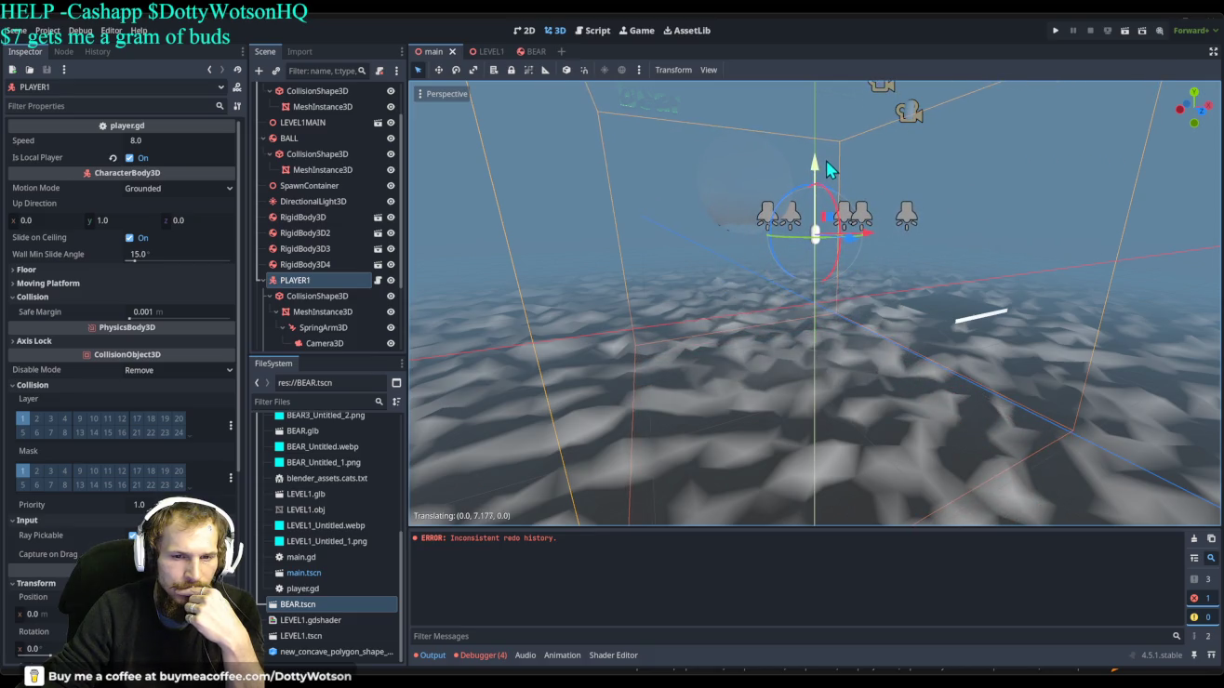
# Run the project to test PLAYER1 at its raised 7 m height.
pyautogui.click(1056, 31)
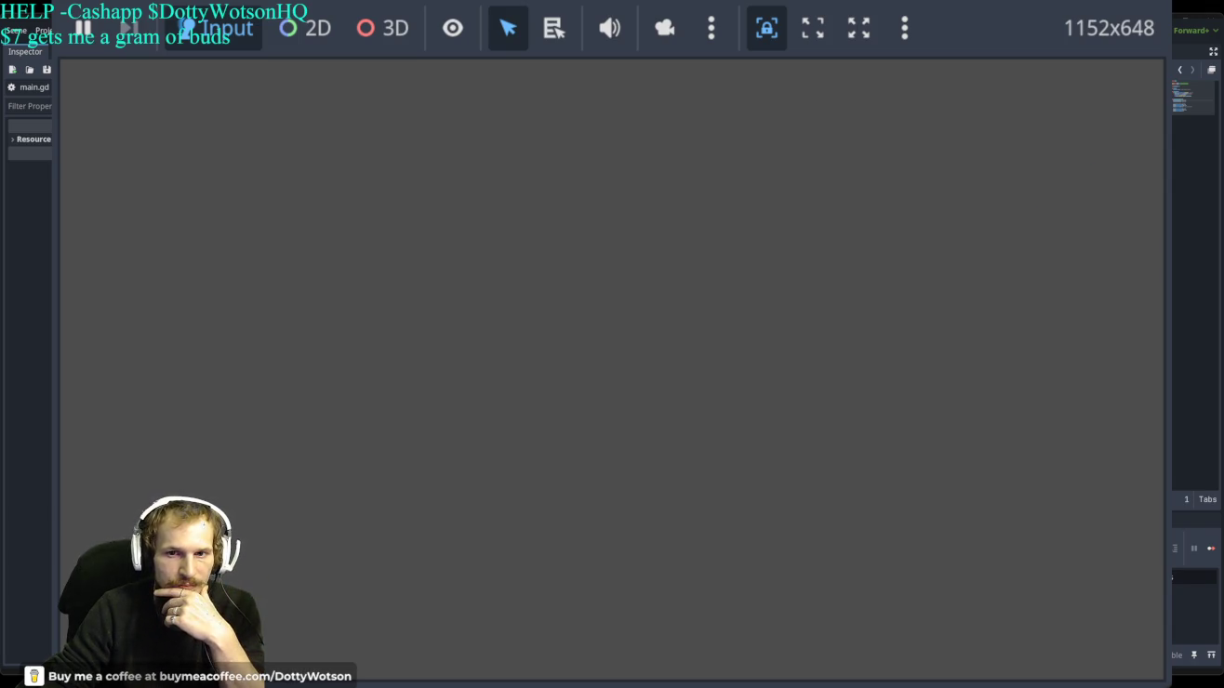
pyautogui.press('F5')
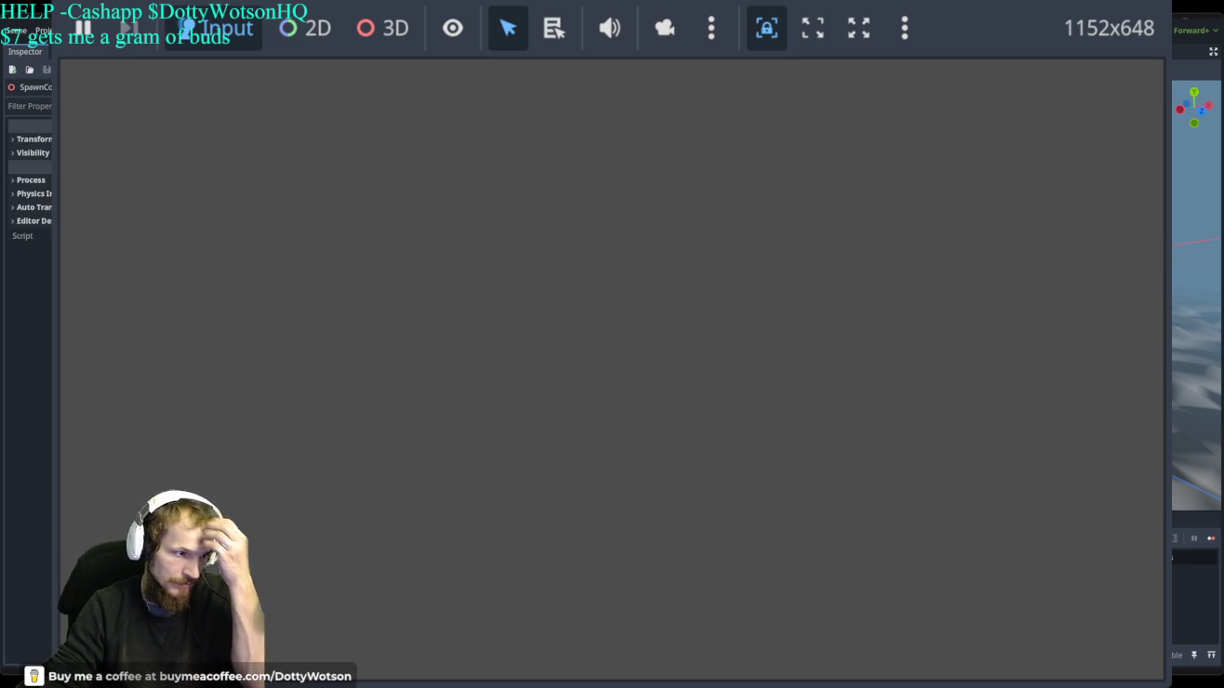
pyautogui.click(33, 139)
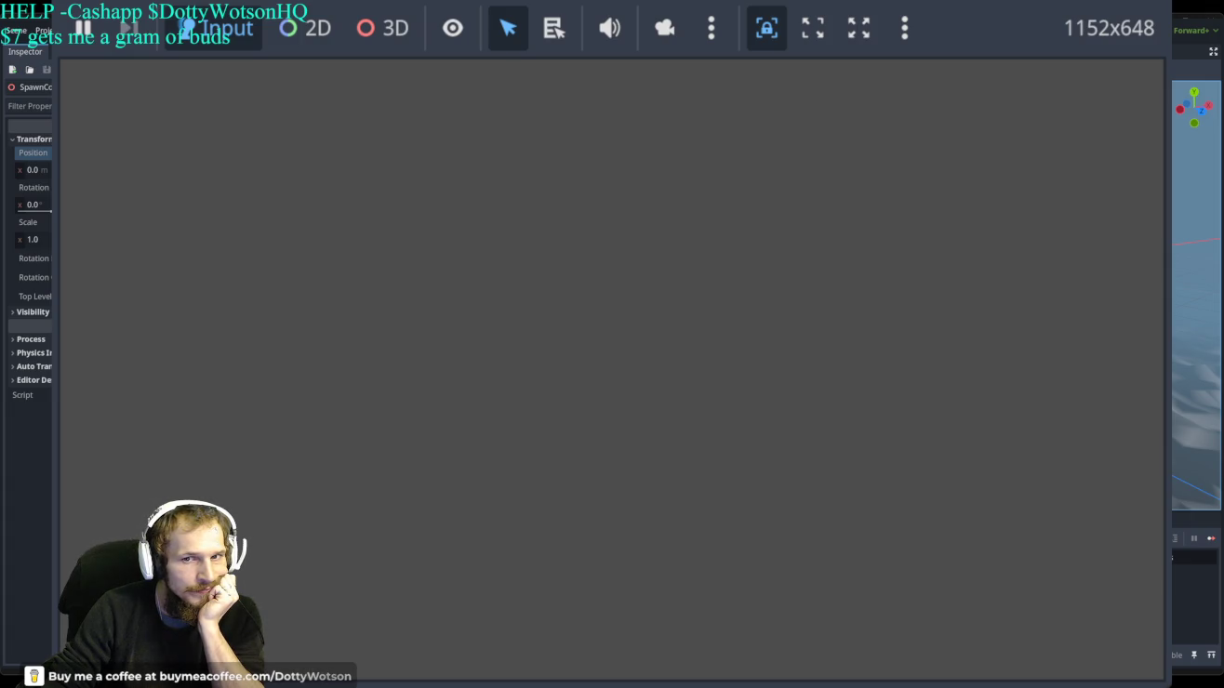
pyautogui.press('F8')
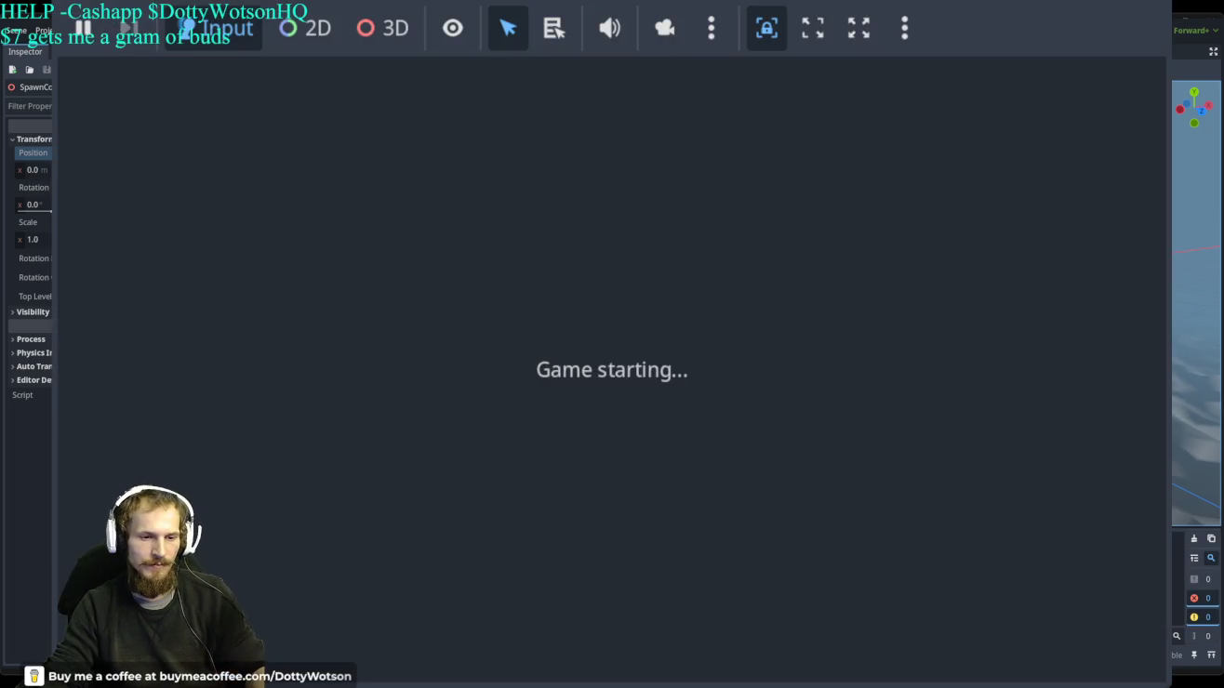
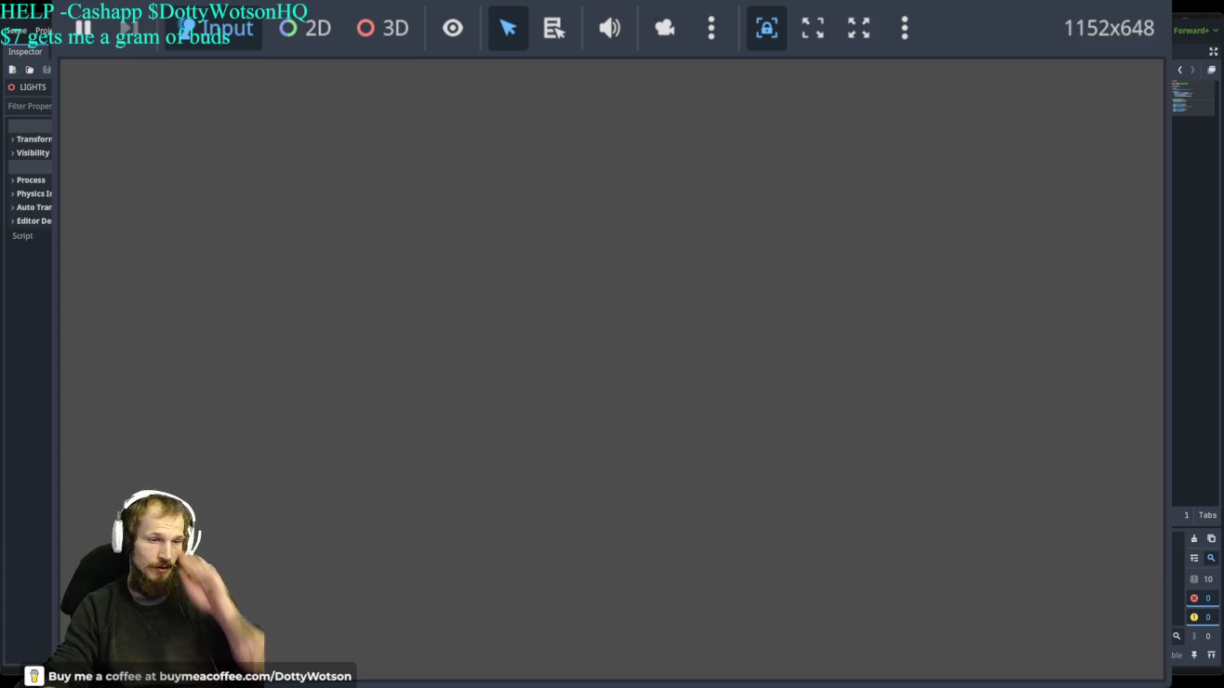
# Stop the game test run, save the scene, and switch to the Blender window.
pyautogui.press('F8')
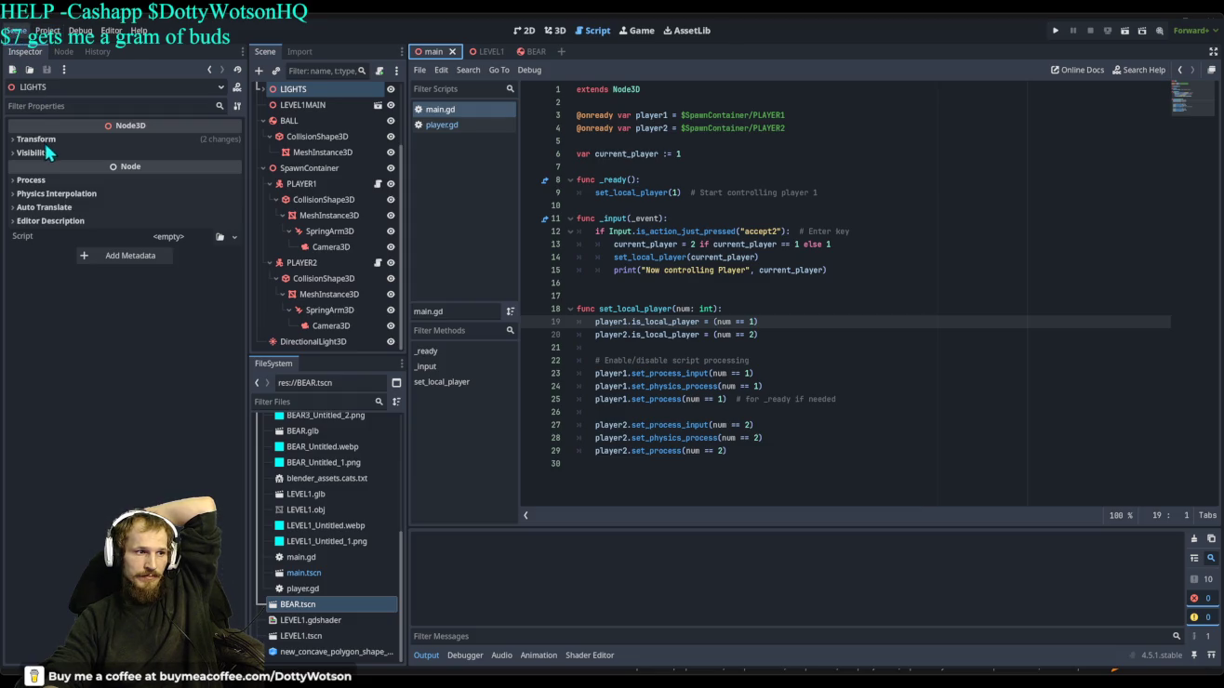
pyautogui.hotkey('ctrl', 's')
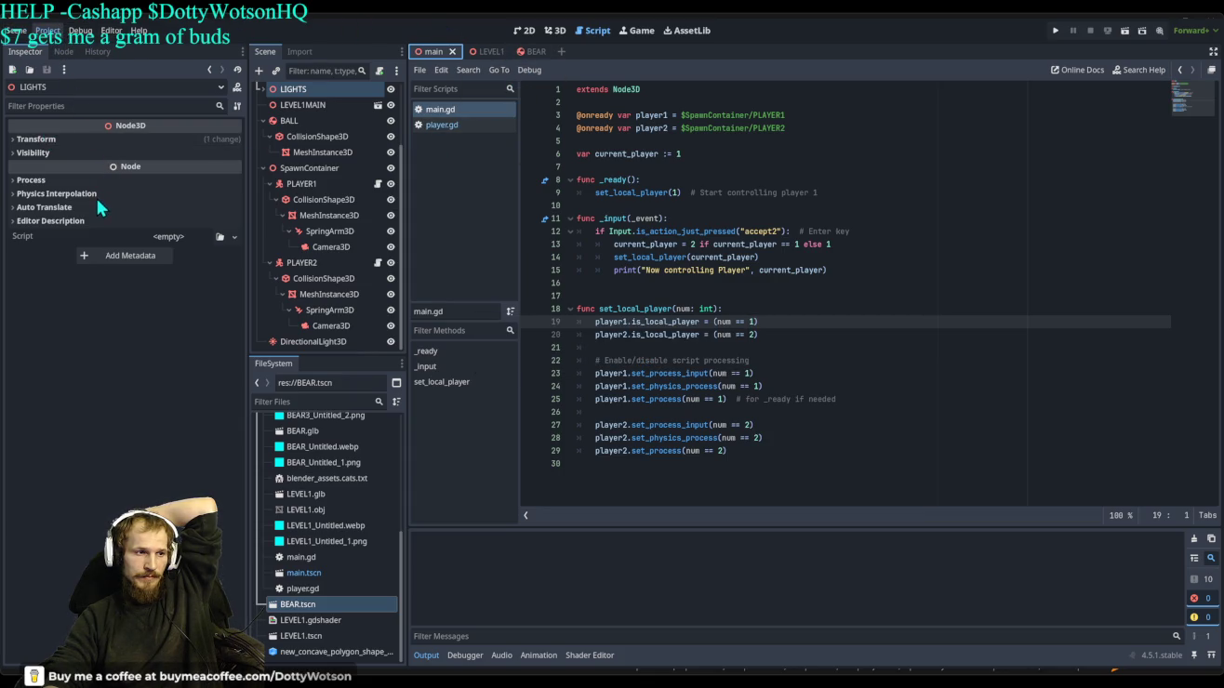
pyautogui.press('F5')
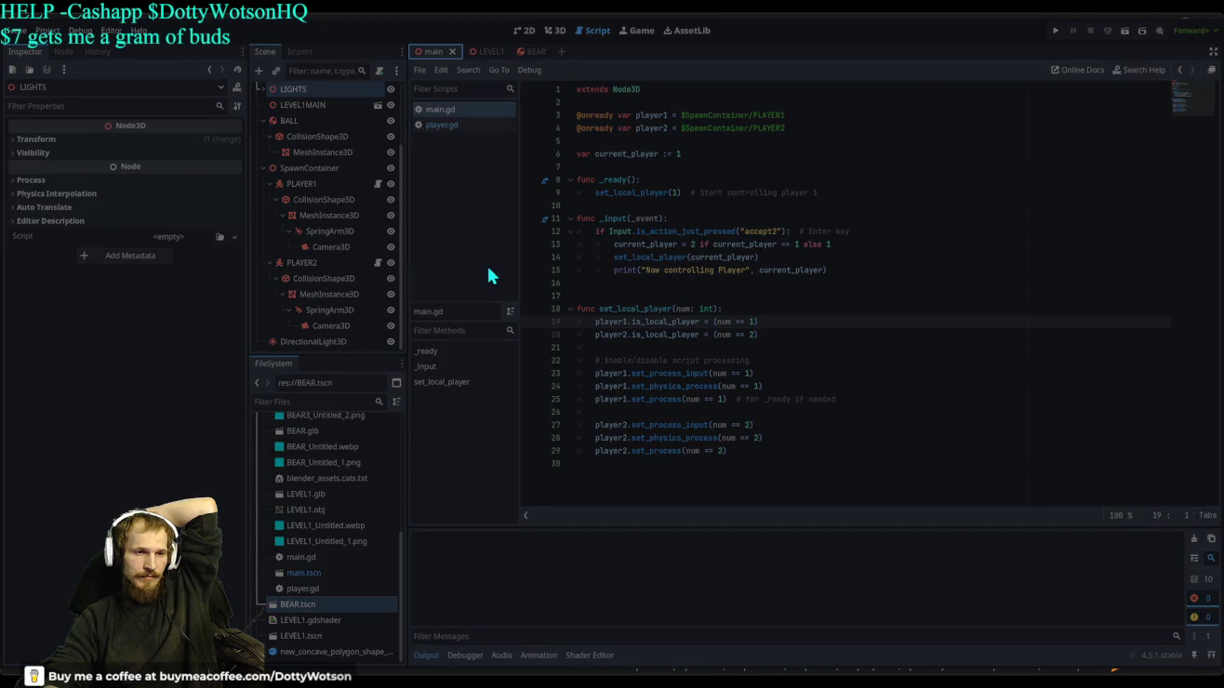
pyautogui.hotkey('alt', 'Tab')
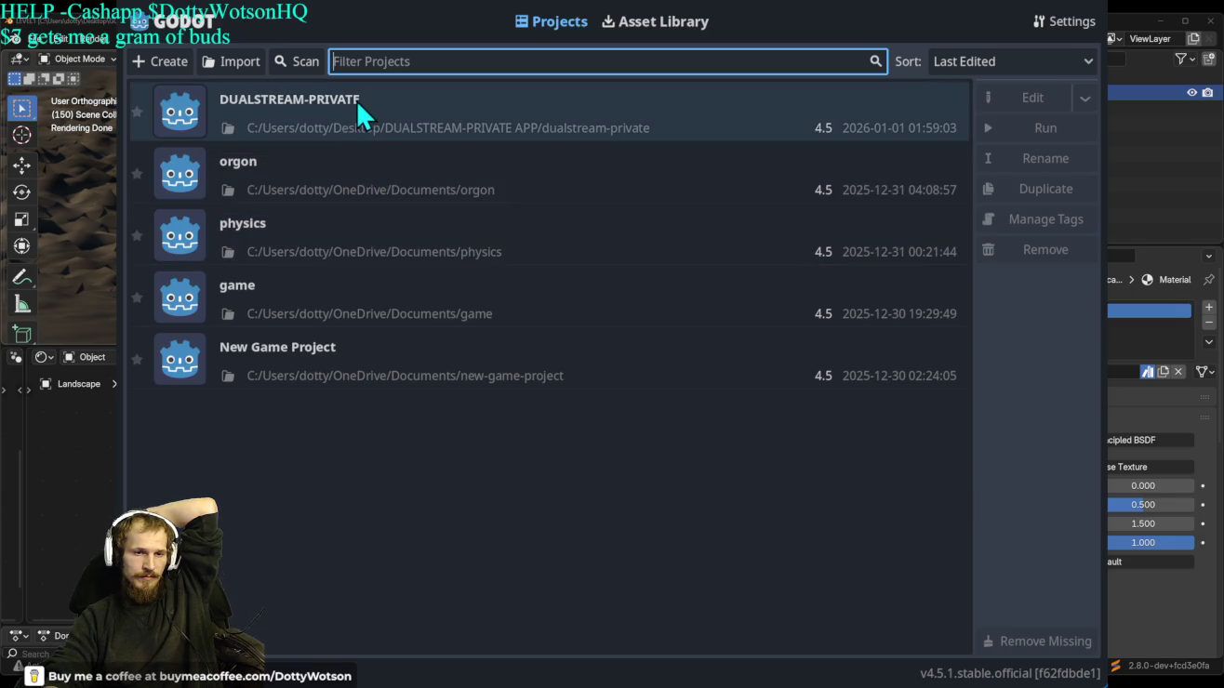
# Open the DUALSTREAM-PRIVATE project in the editor from the Project Manager.
pyautogui.click(357, 98)
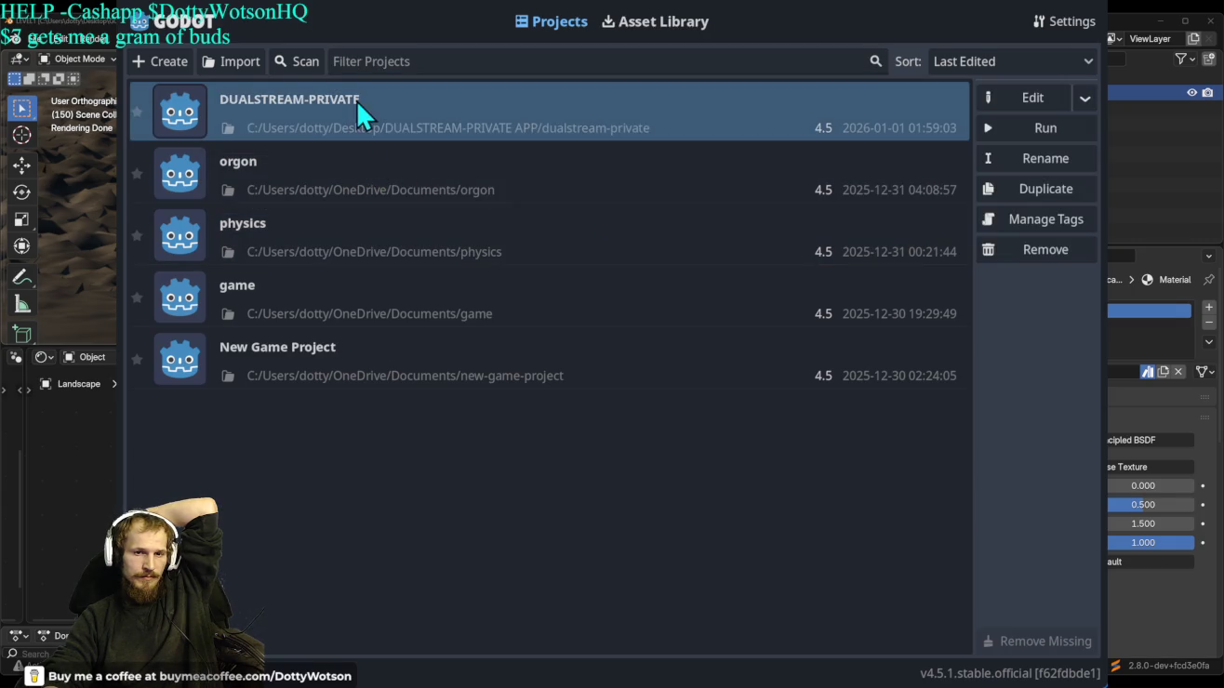
pyautogui.click(1059, 194)
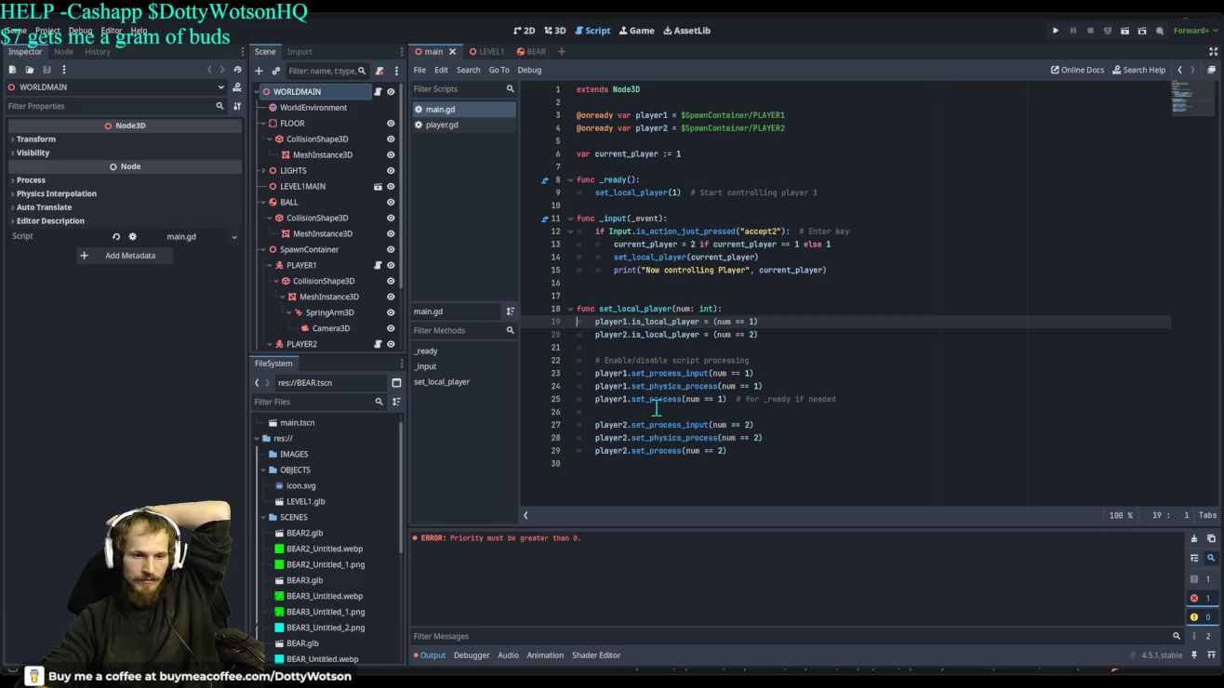
# Test-run the project, stop it, then switch to and close the Blender window.
pyautogui.click(1058, 31)
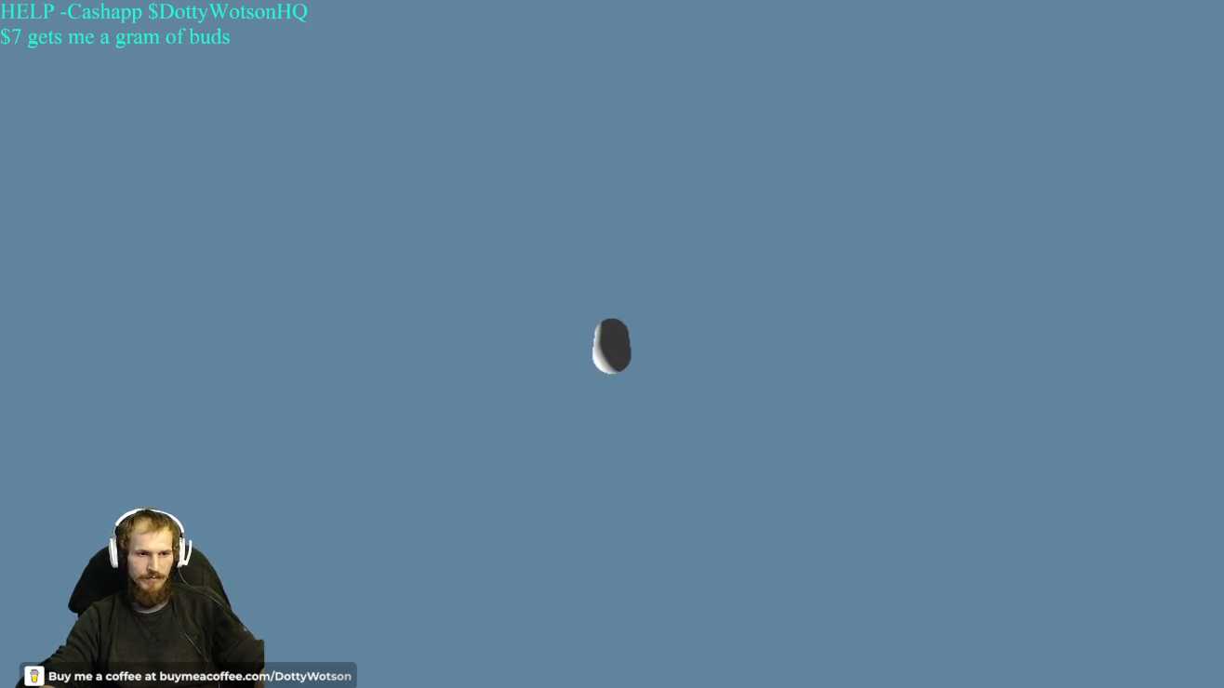
pyautogui.press('F8')
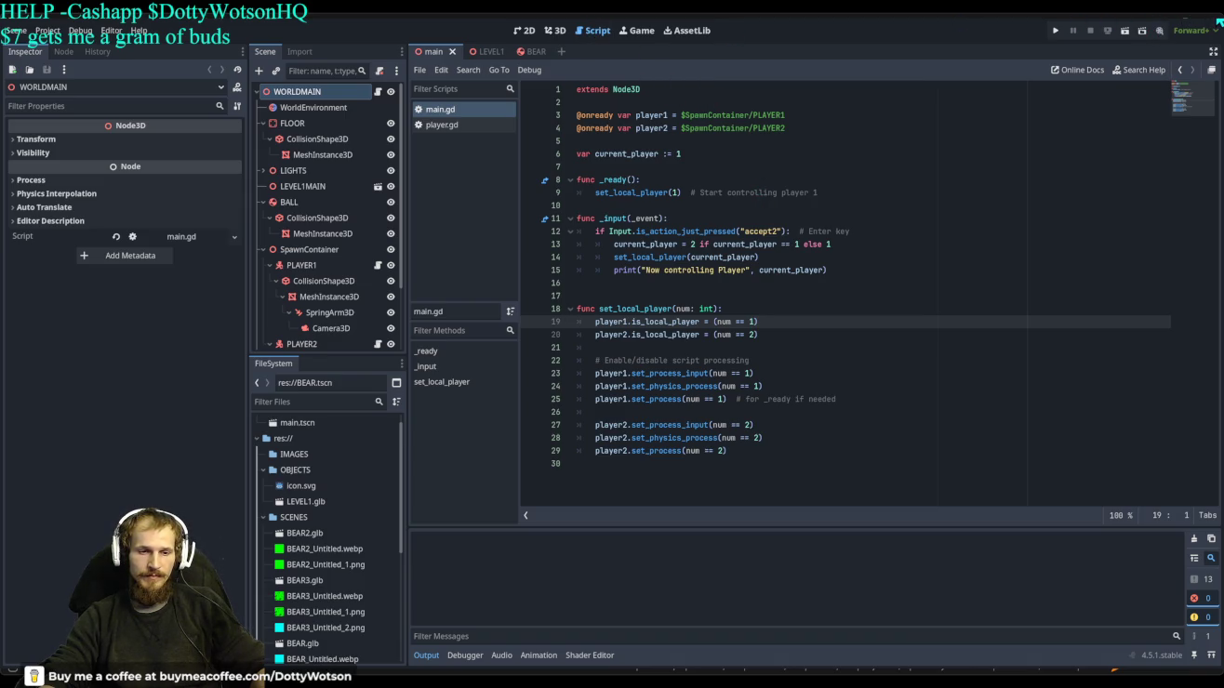
pyautogui.hotkey('alt', 'Tab')
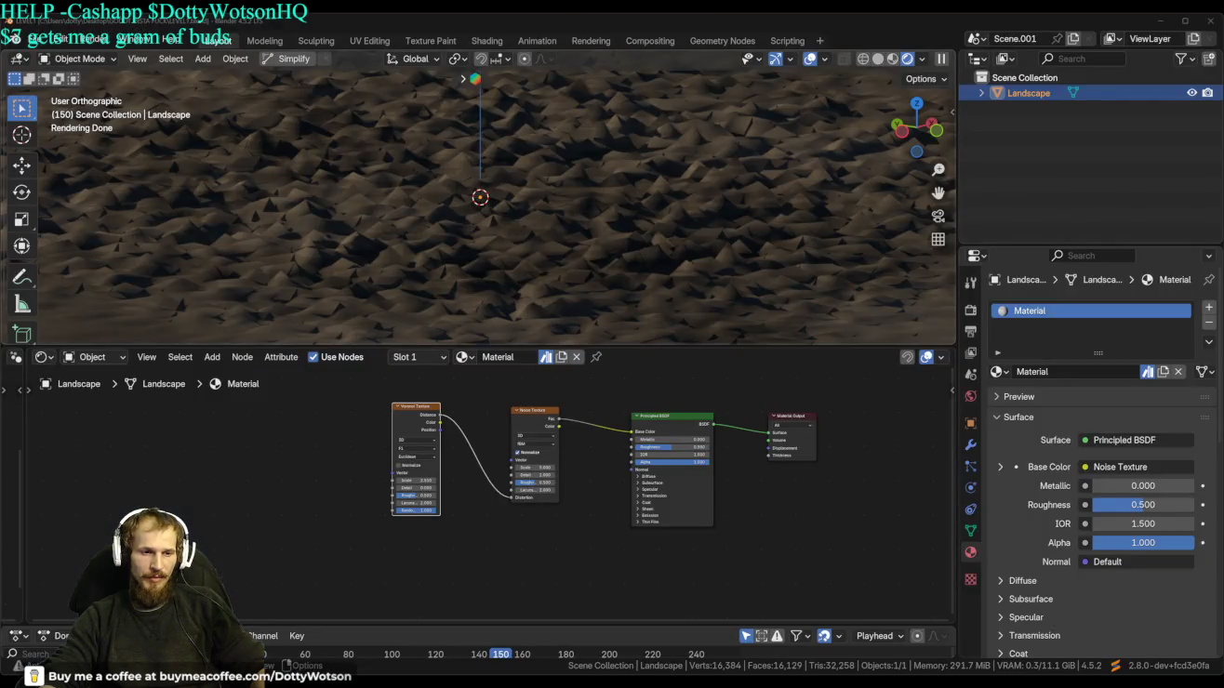
pyautogui.click(1206, 19)
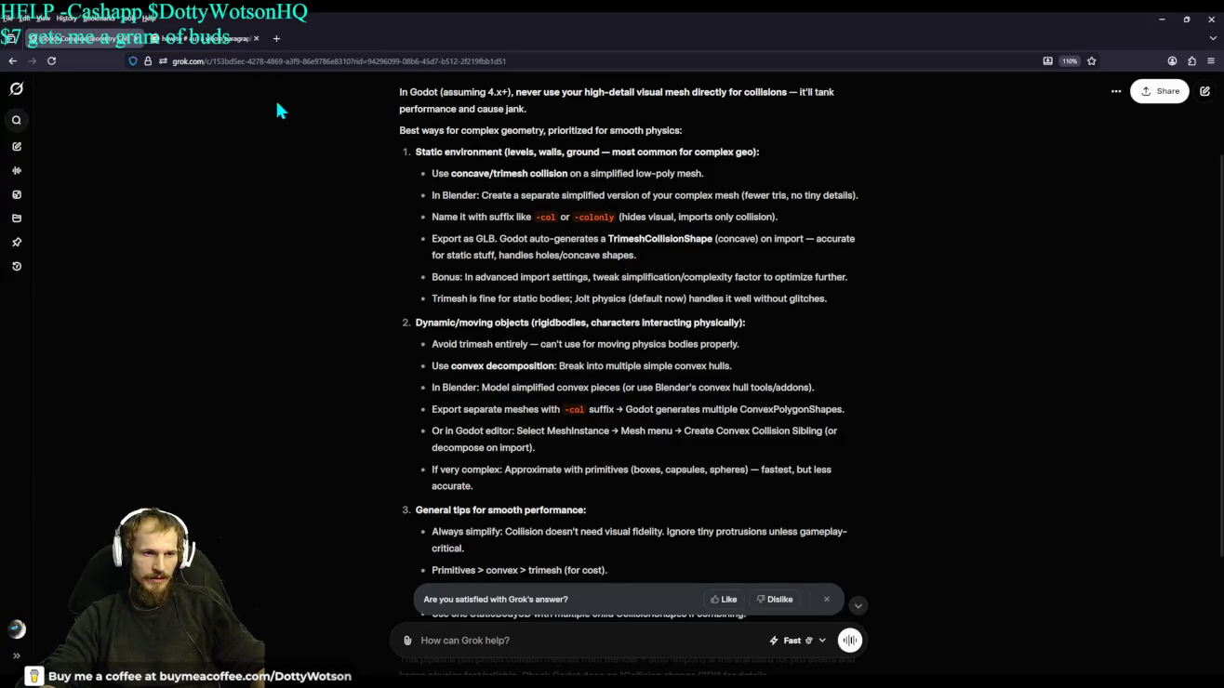
# Finish the Grok collision answer, go to the GDScript comments search, then open youtube.com.
pyautogui.scroll(-3, 332, 321)
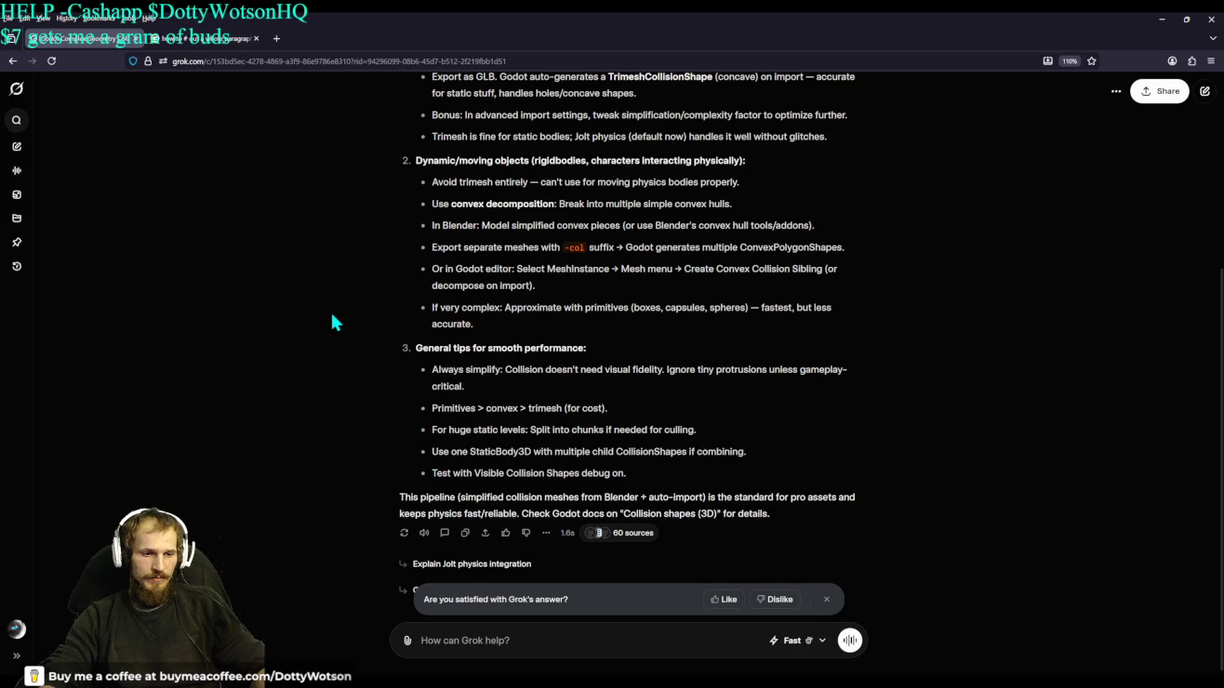
pyautogui.click(133, 45)
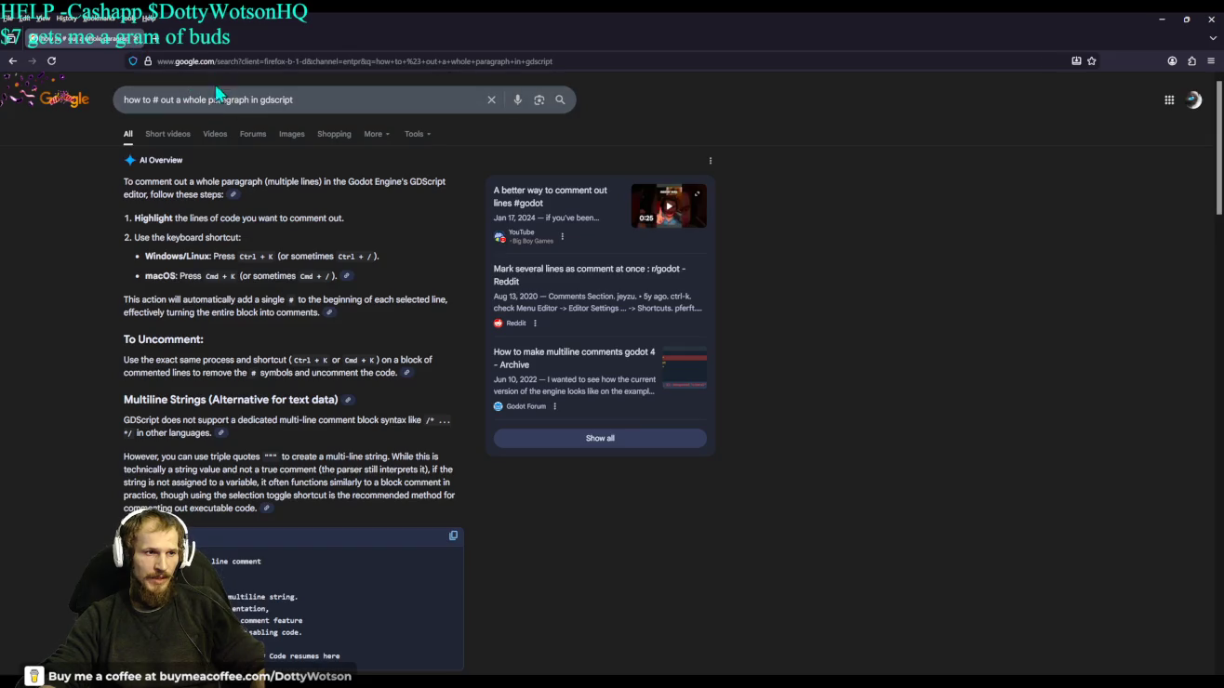
pyautogui.click(219, 62)
pyautogui.click(203, 85)
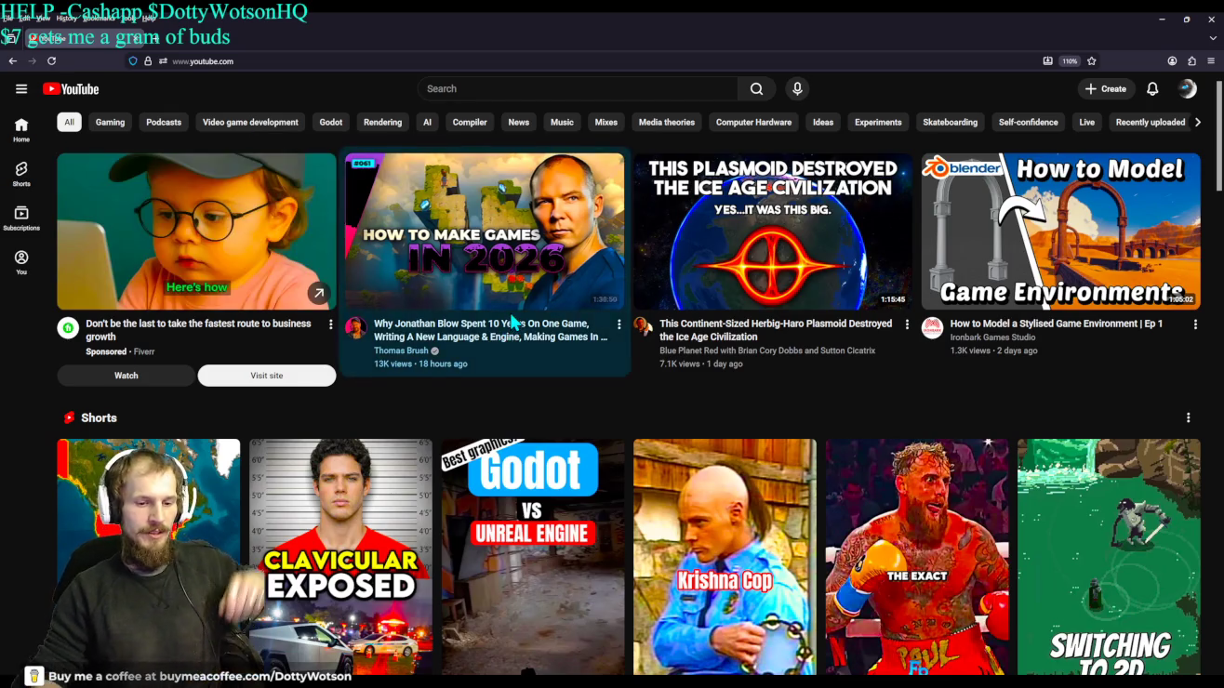
# Search YouTube for GODOT GAMES and play the Godot 4.3 Beautiful Graphics short.
pyautogui.scroll(-2, 511, 322)
pyautogui.moveTo(511, 322)
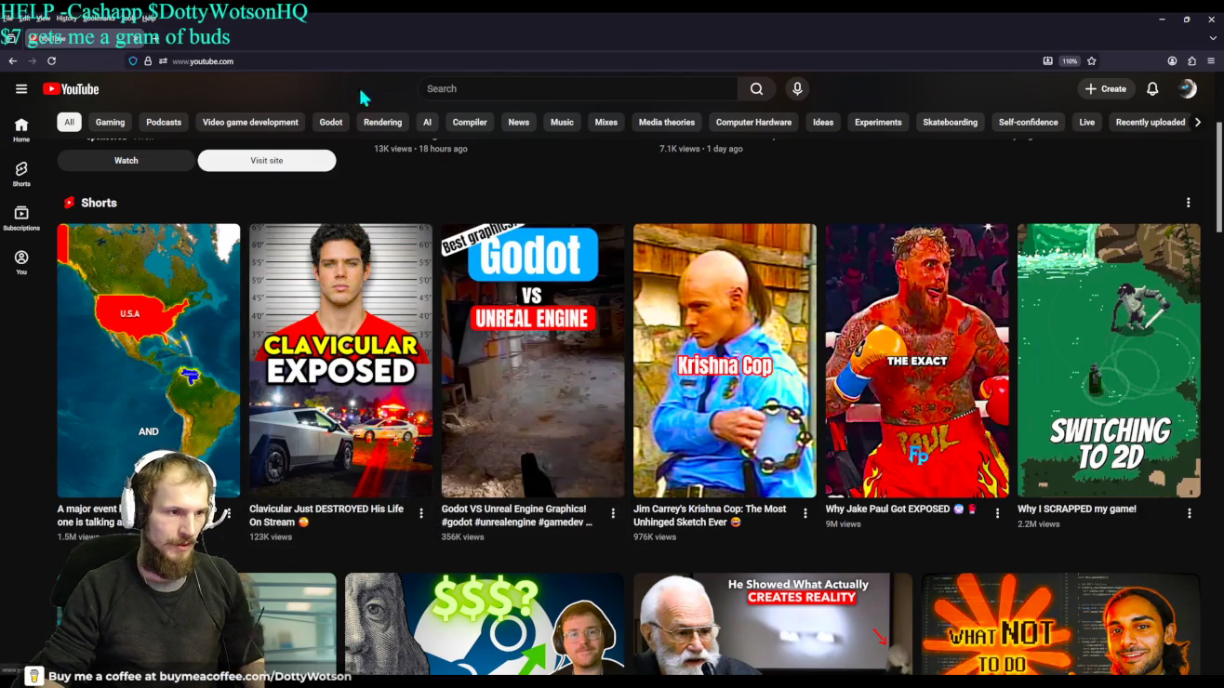
pyautogui.click(434, 88)
pyautogui.write('GOD')
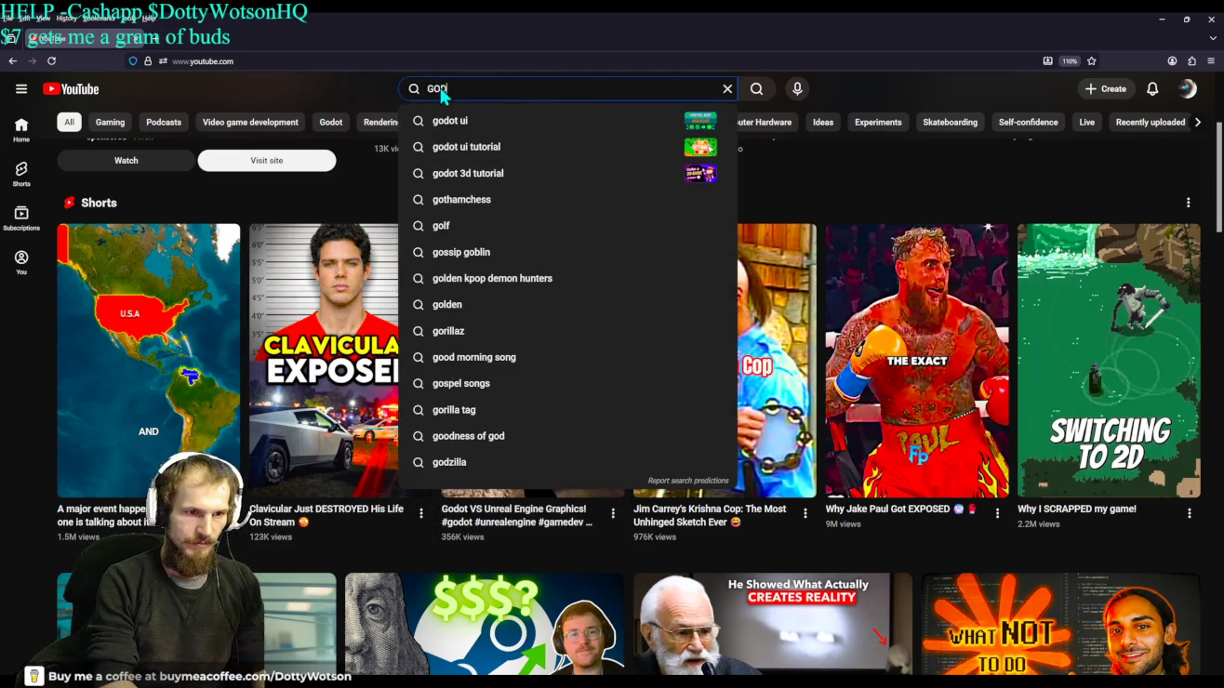
pyautogui.write('OT GAMES')
pyautogui.press('Return')
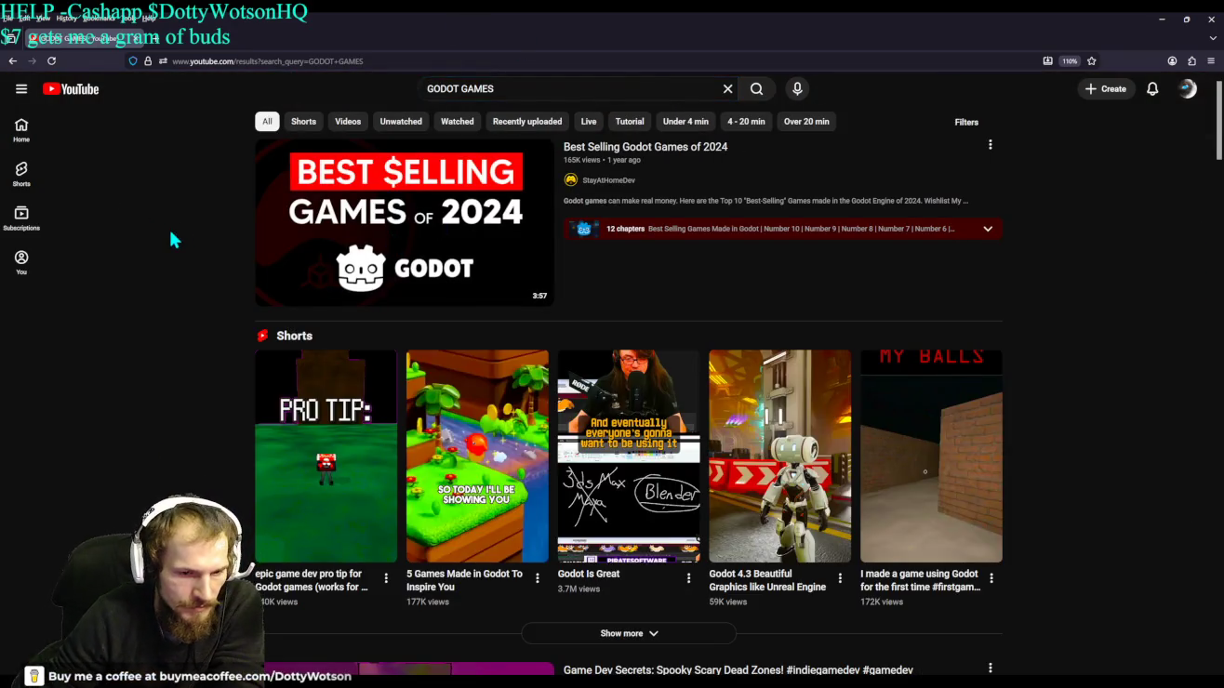
pyautogui.scroll(-2, 171, 233)
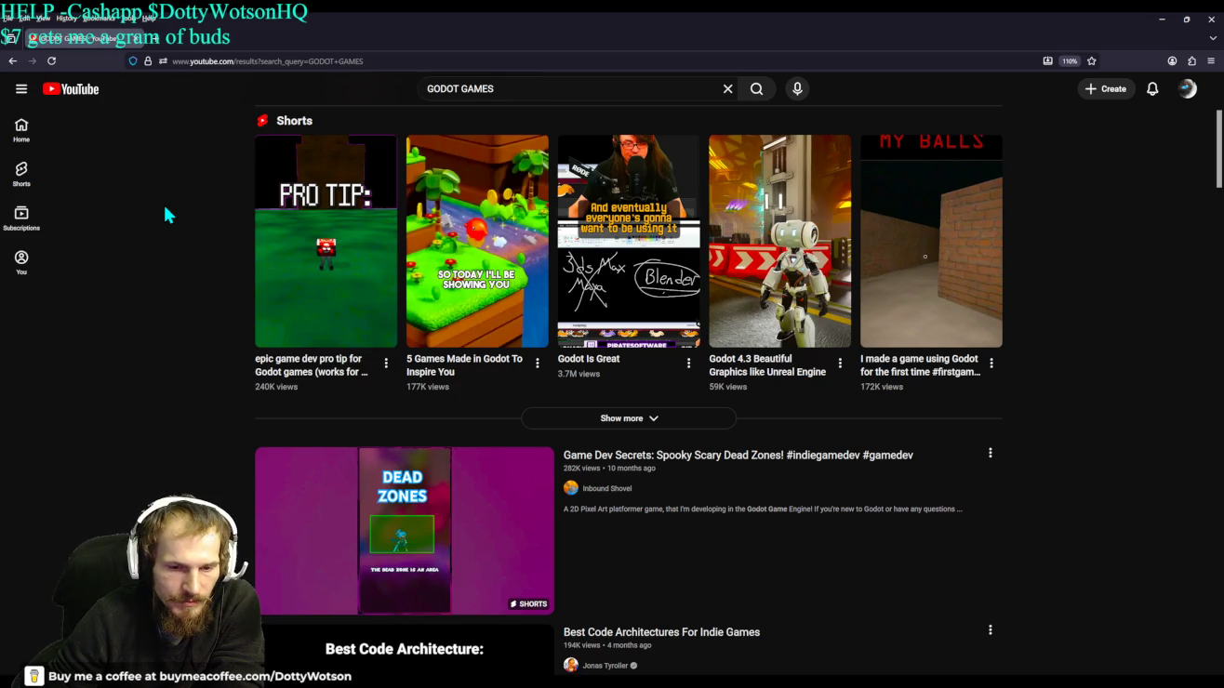
pyautogui.click(759, 230)
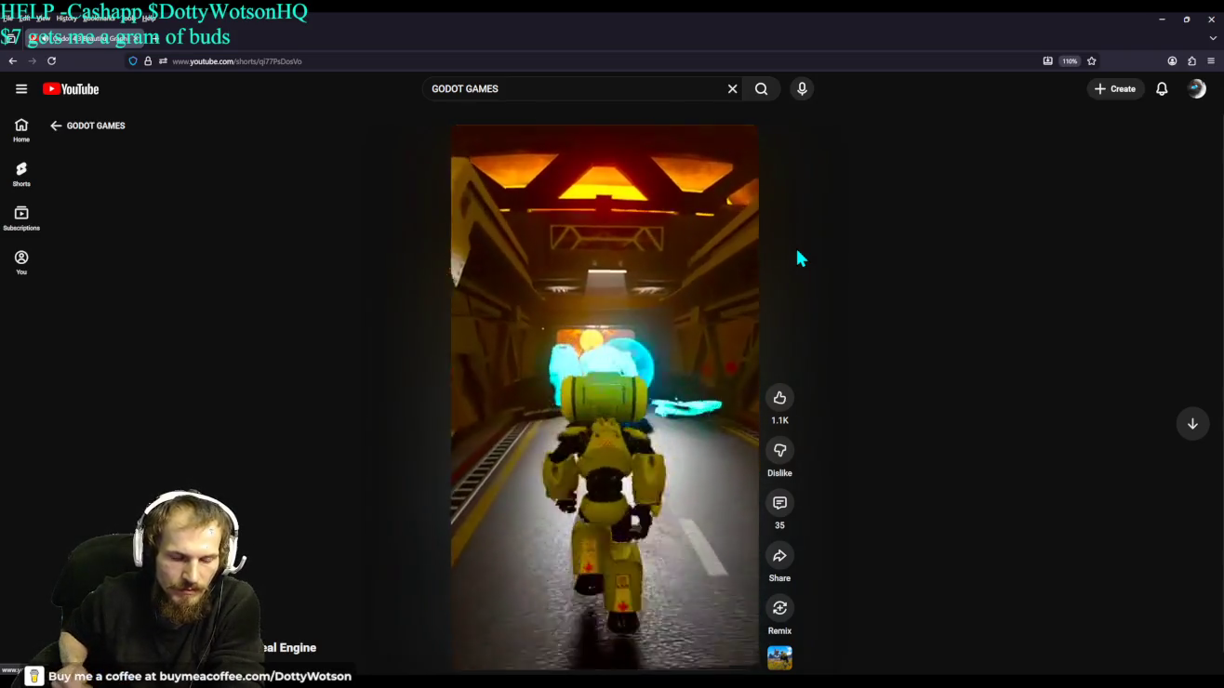
# Change the search to GODOT WINDOW NODE and open the Godot 4 Popup Window Tutorial.
pyautogui.doubleClick(494, 87)
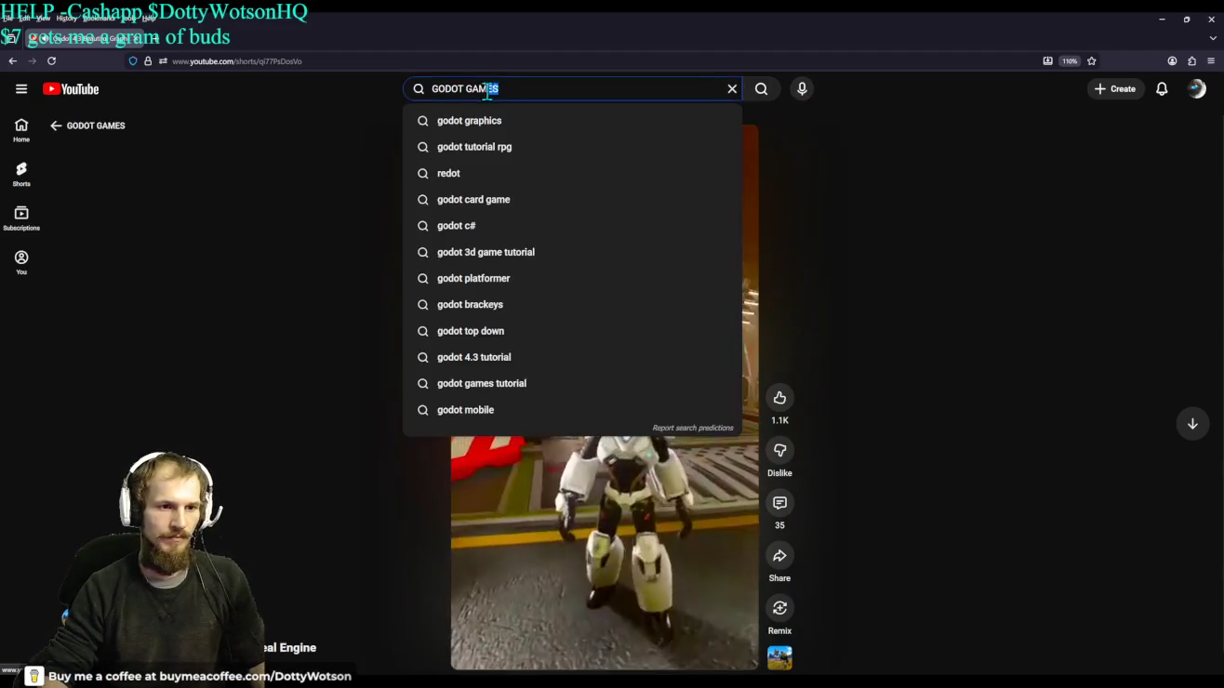
pyautogui.write('WINDOW NODE')
pyautogui.press('Return')
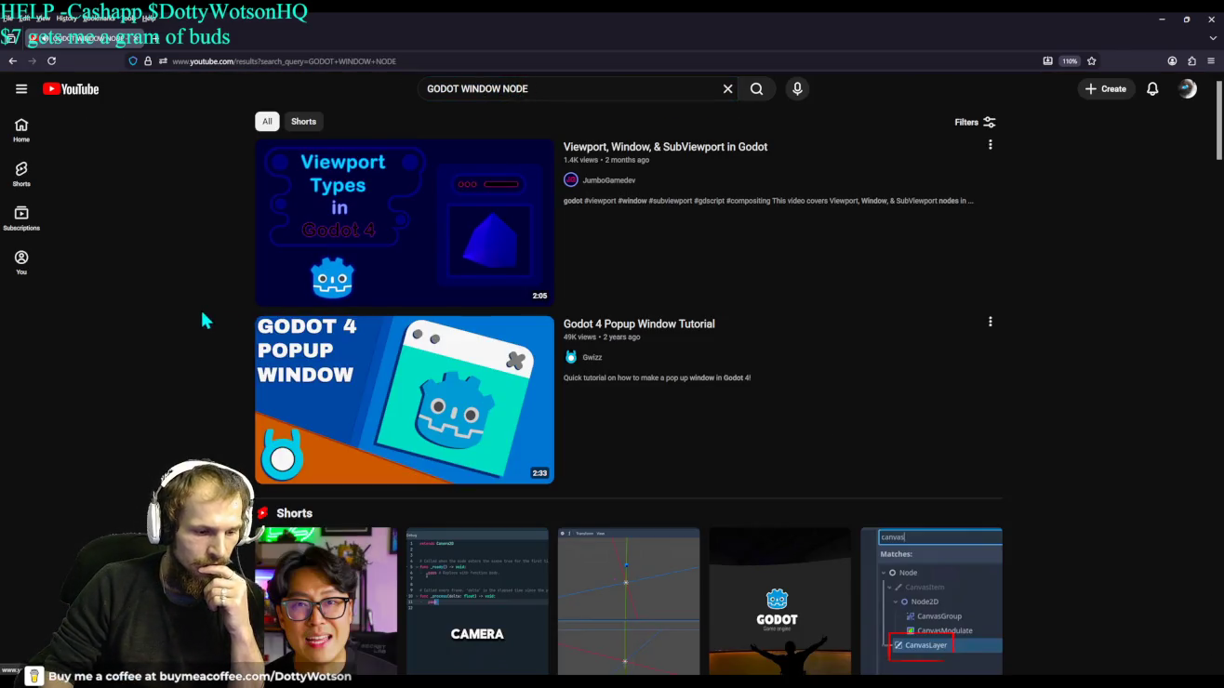
pyautogui.click(387, 402)
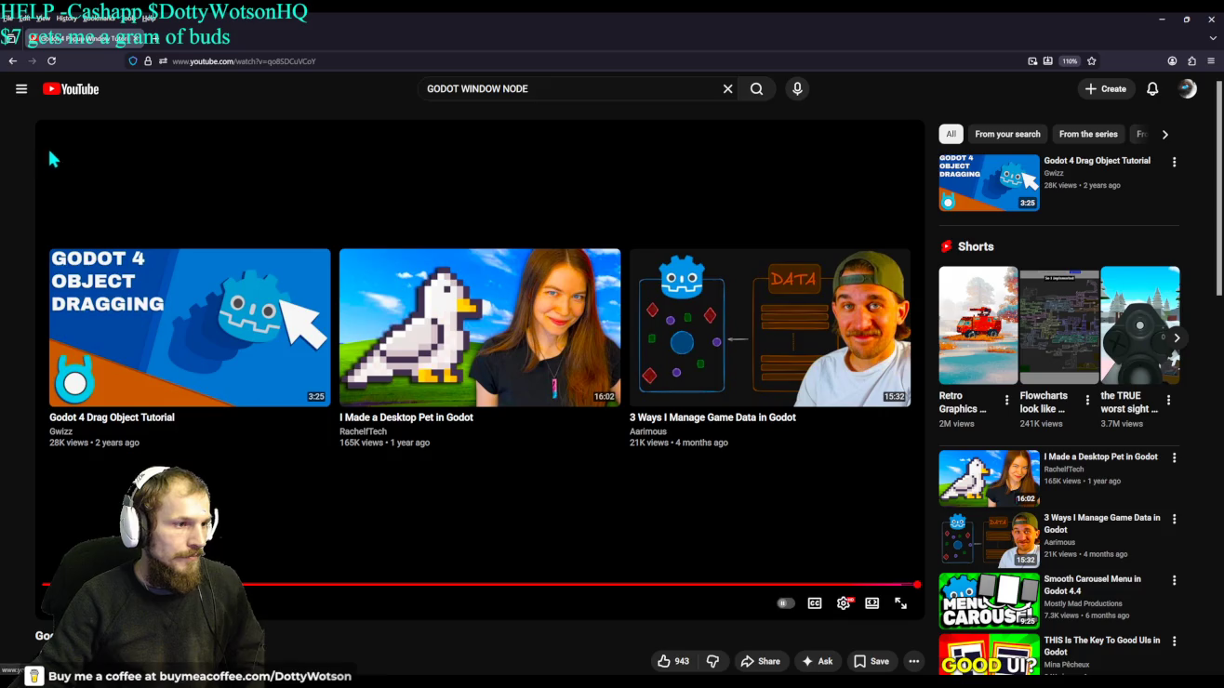
# Replay the Godot 4 Popup Window Tutorial from the start after it finishes.
pyautogui.click(51, 602)
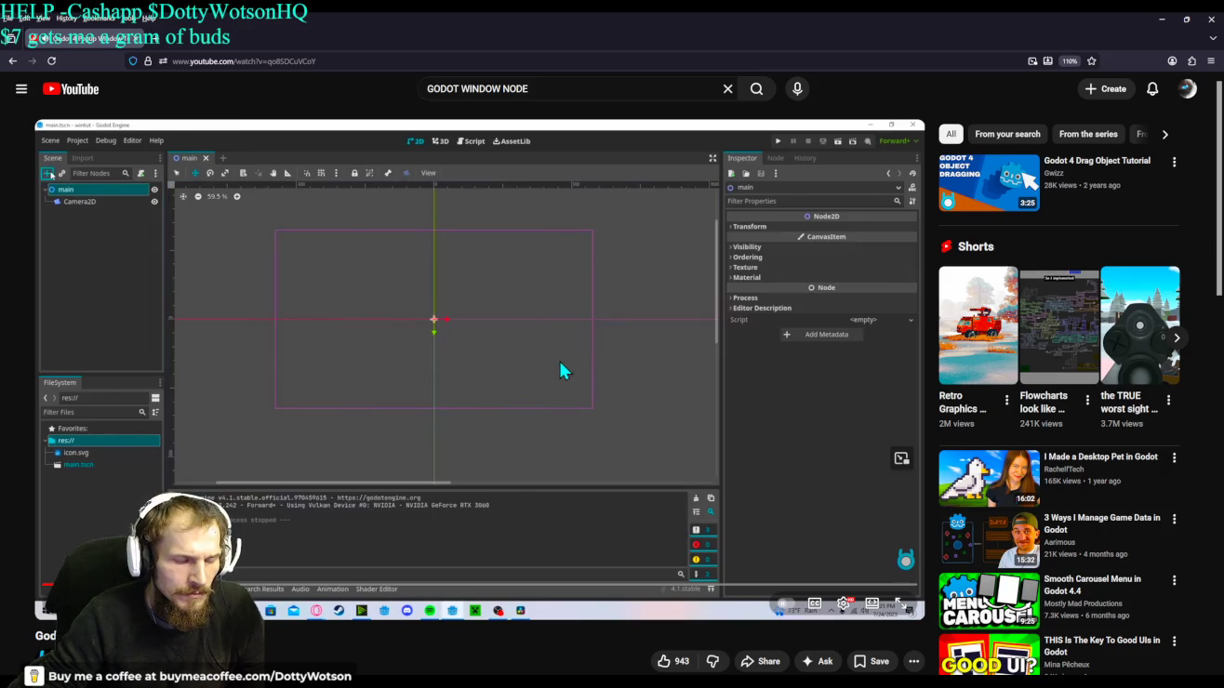
# Pause the tutorial where the Window node is added, then resume playback.
pyautogui.click(559, 370)
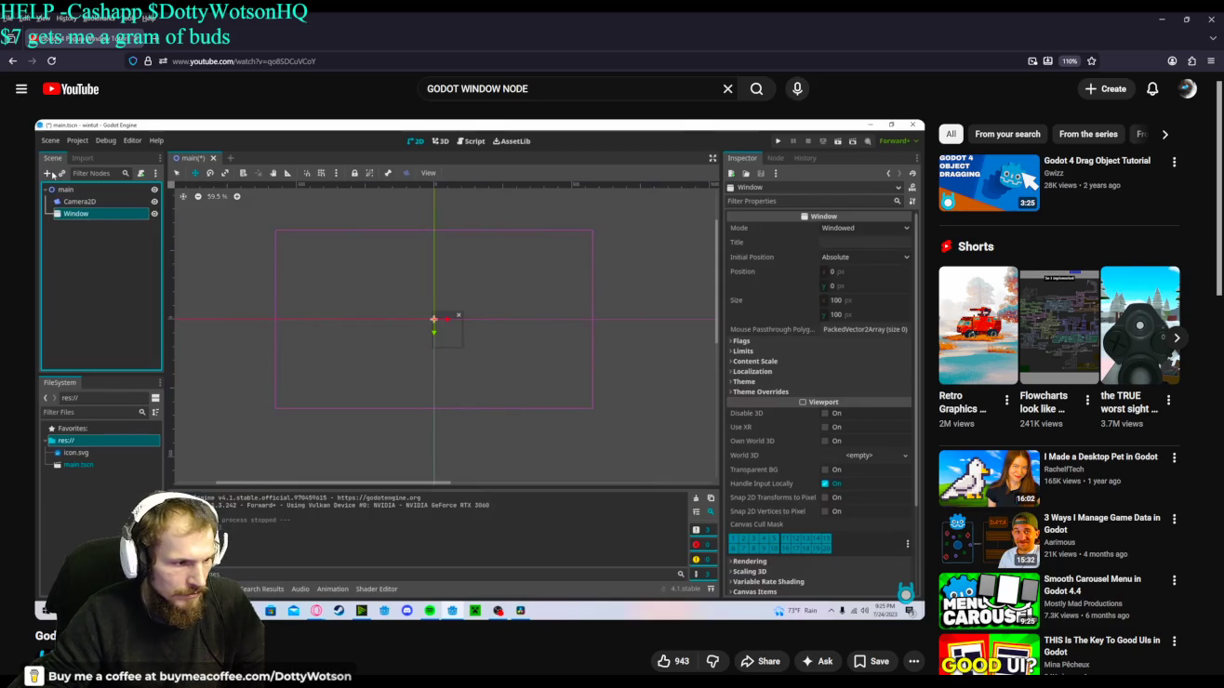
pyautogui.moveTo(900, 459)
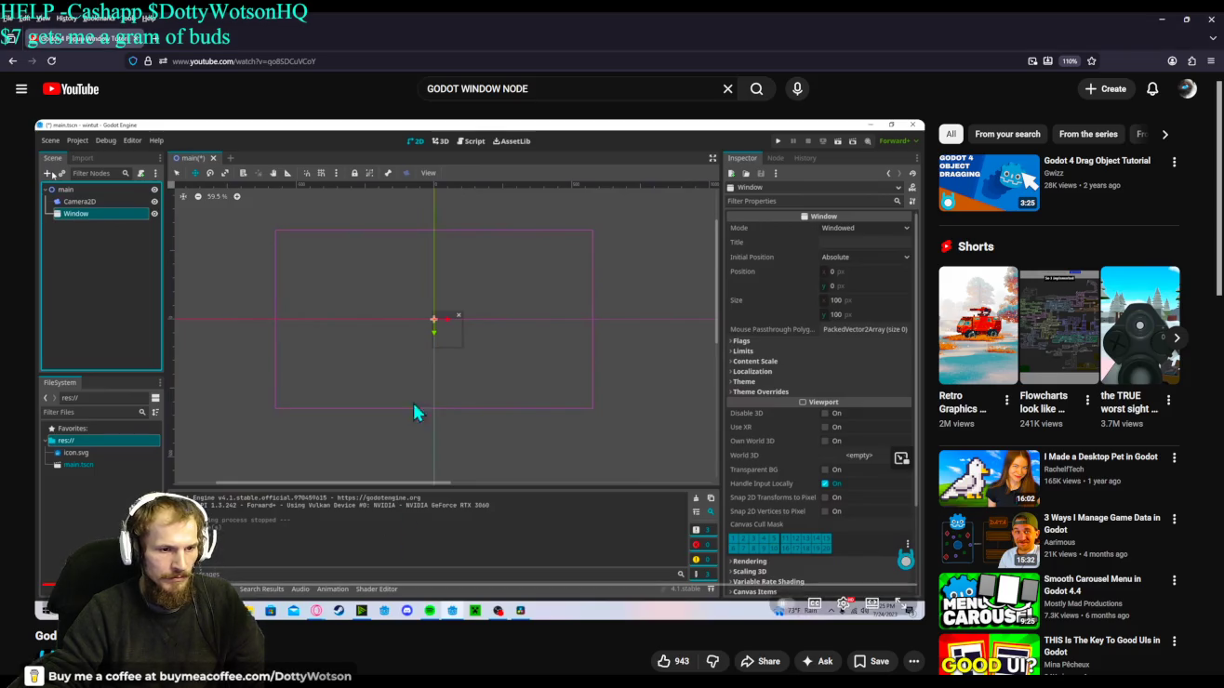
pyautogui.click(353, 326)
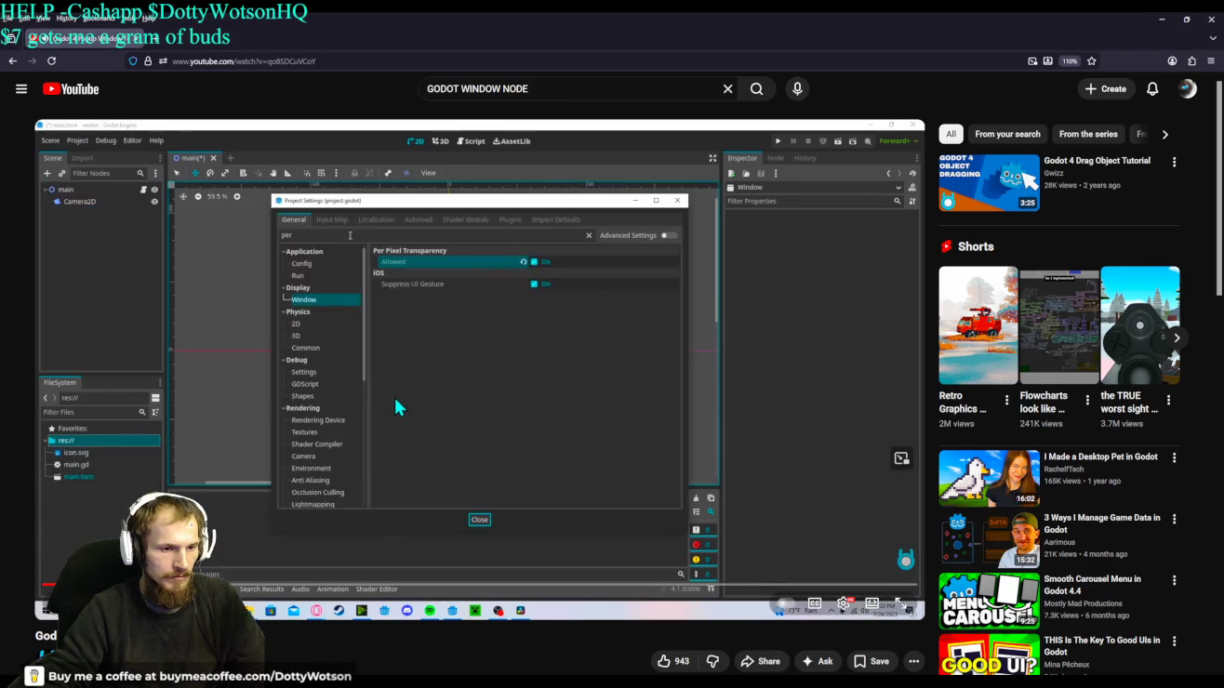
# Pause briefly on the project settings search, then resume the tutorial.
pyautogui.click(414, 391)
pyautogui.click(444, 322)
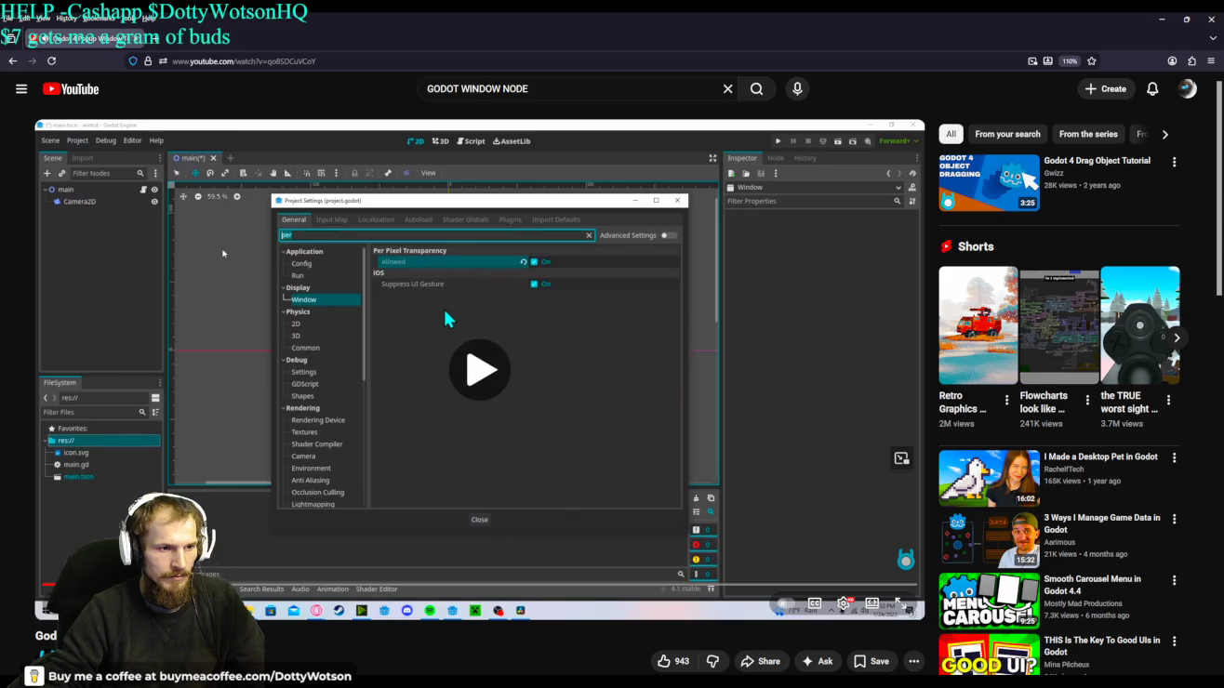
pyautogui.click(447, 307)
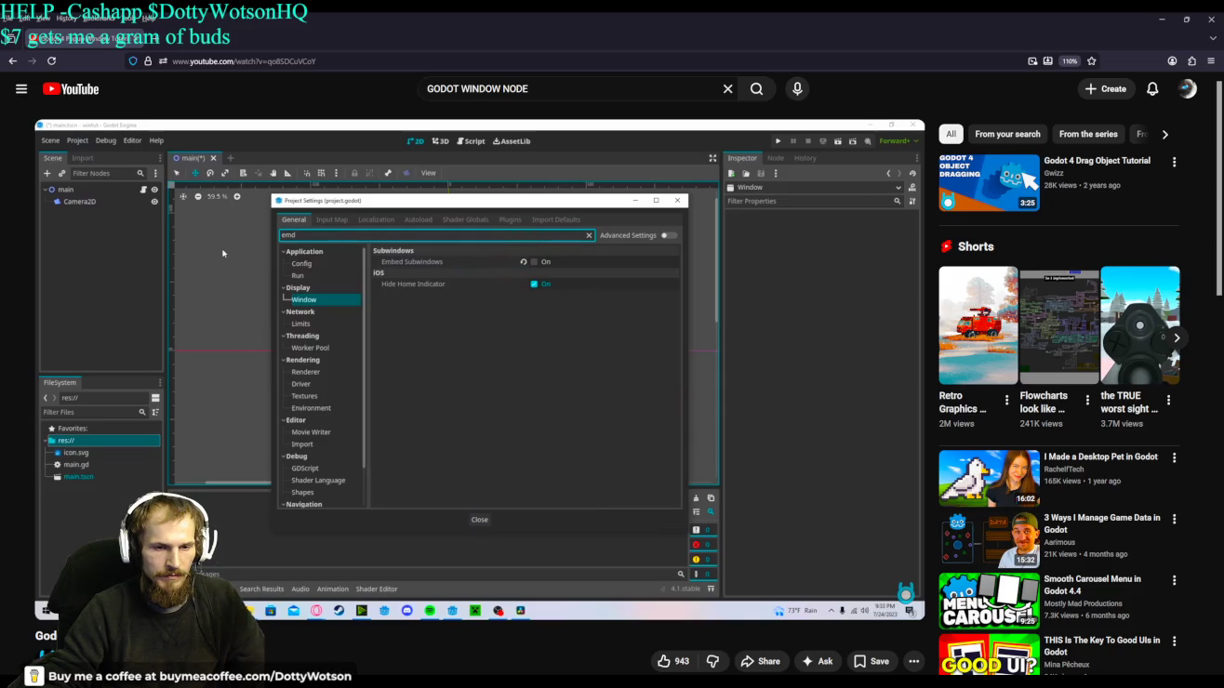
pyautogui.click(422, 436)
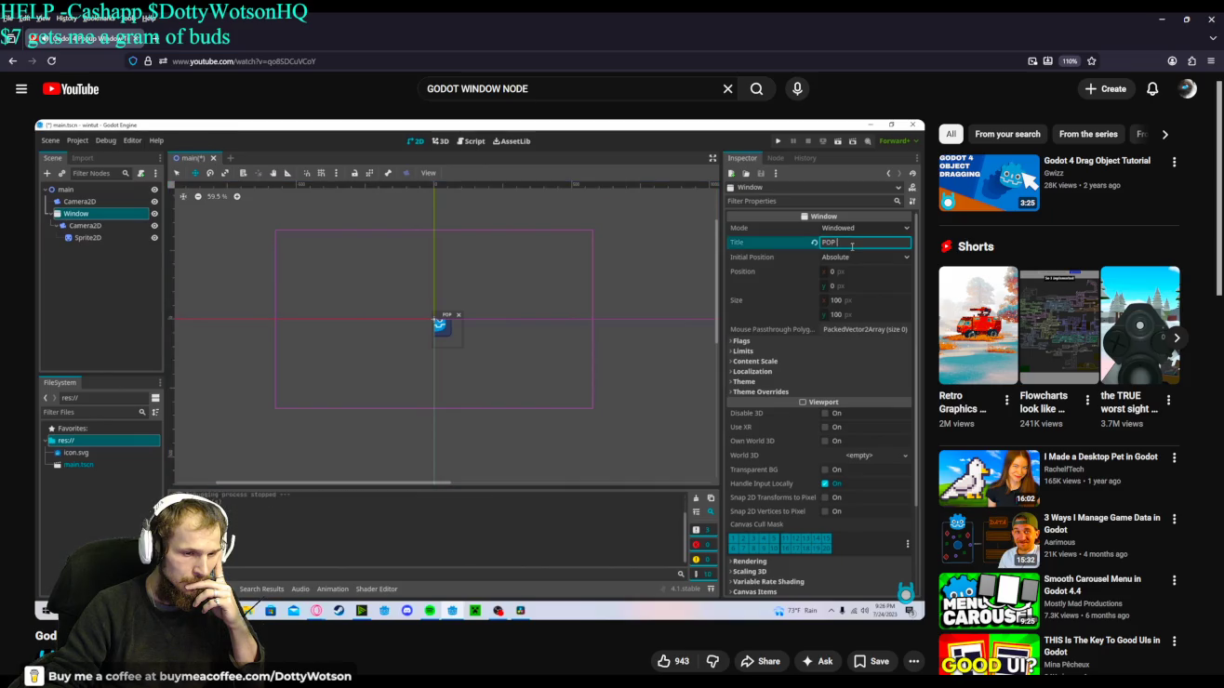
# Pause the tutorial at the Window node's POP UP title and size settings.
pyautogui.click(444, 369)
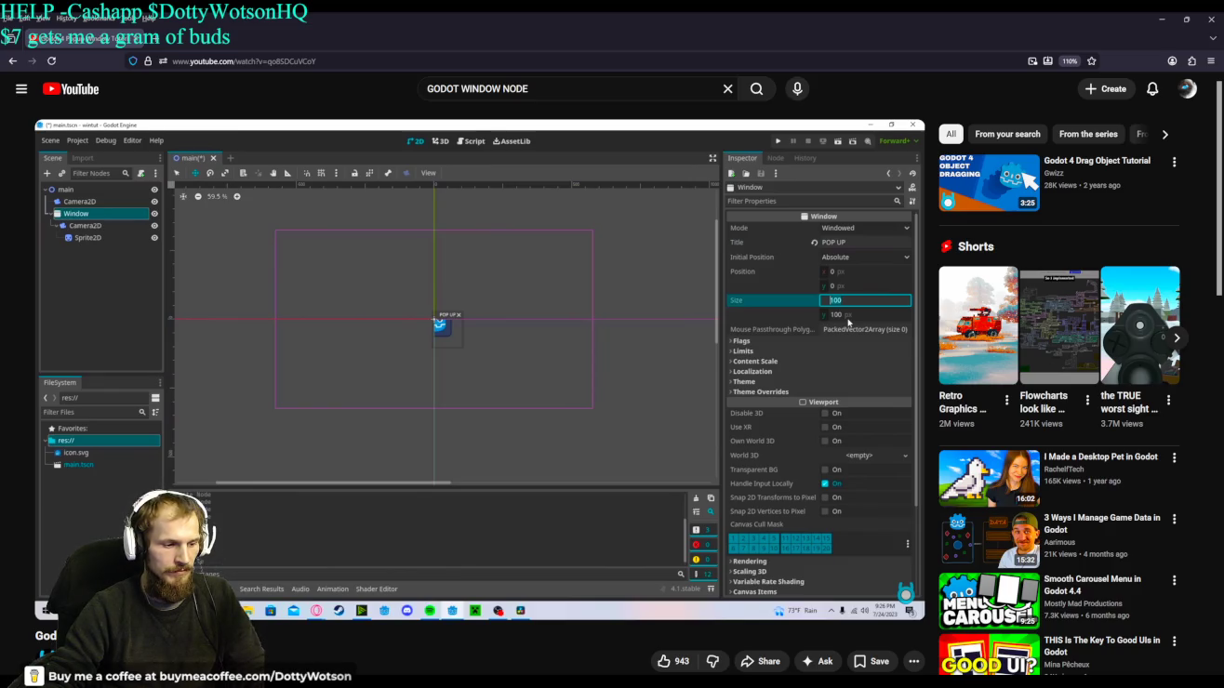
pyautogui.moveTo(343, 450)
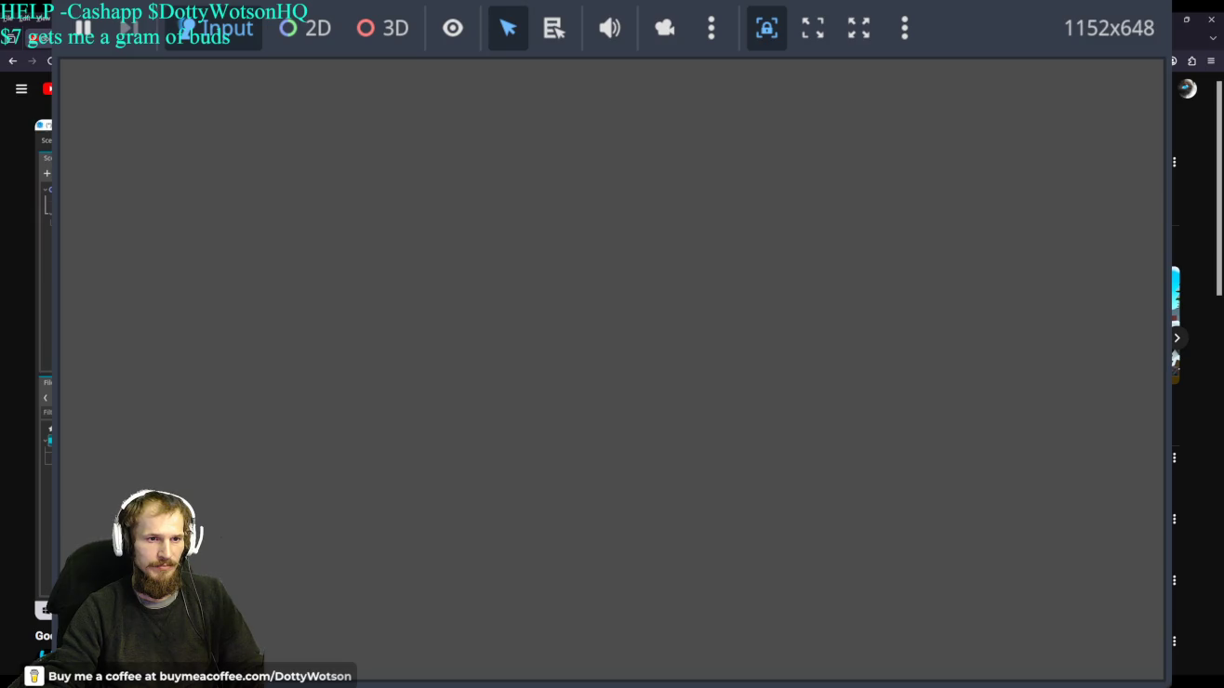
# Switch away from the running 1152x648 game window back to the Godot editor.
pyautogui.hotkey('alt', 'Tab')
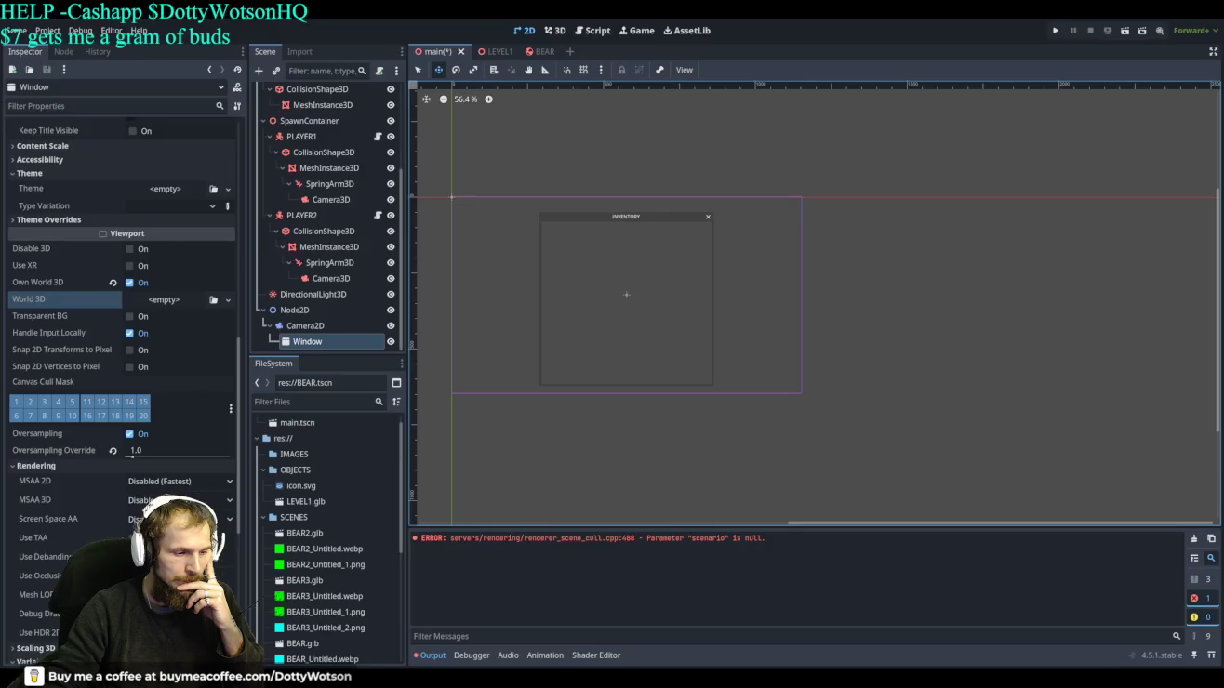
pyautogui.scroll(4, 172, 196)
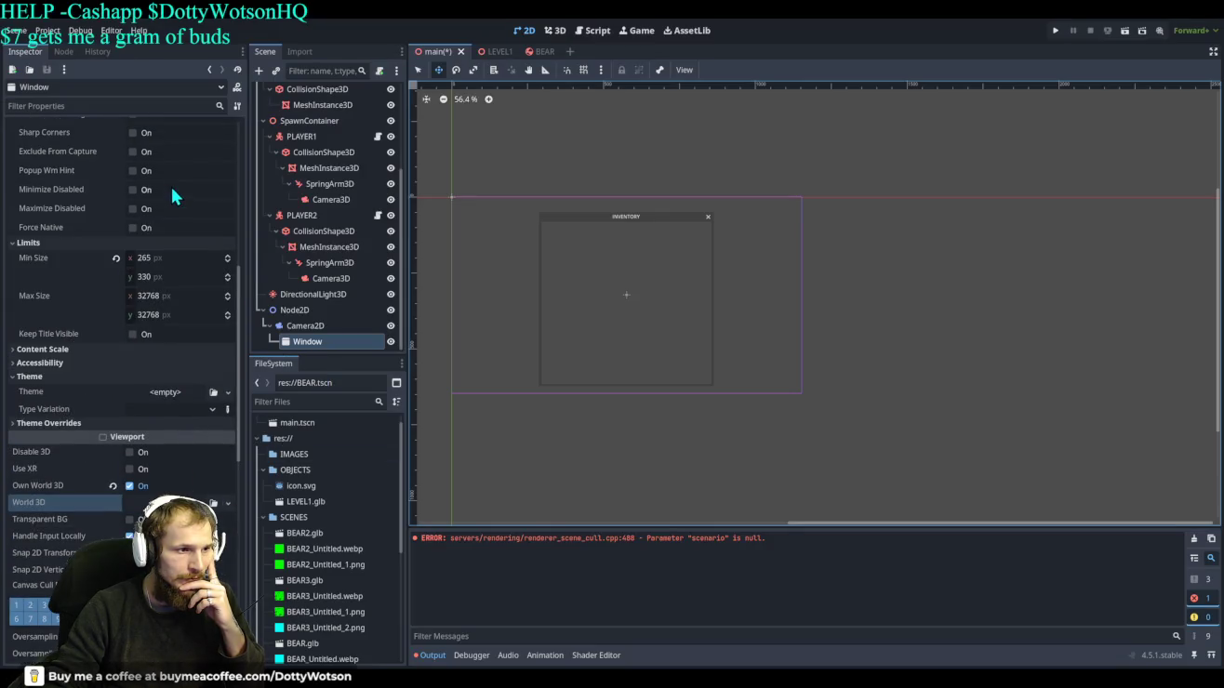
pyautogui.click(71, 350)
pyautogui.scroll(8, 72, 347)
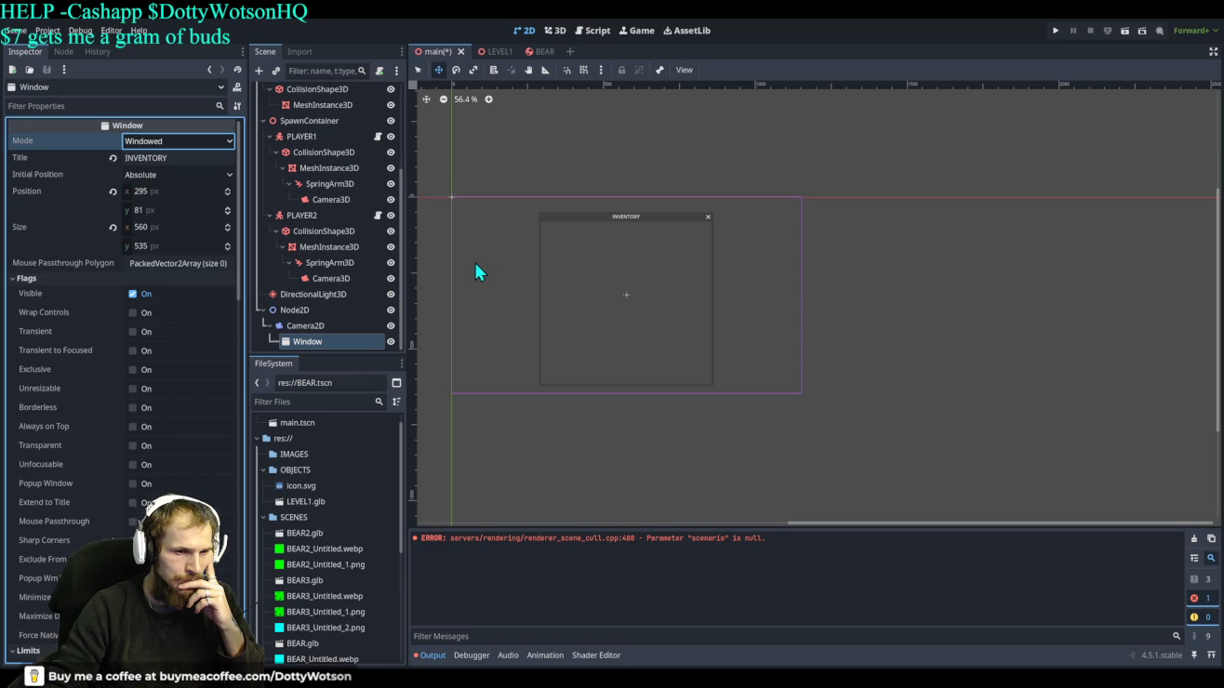
pyautogui.click(835, 152)
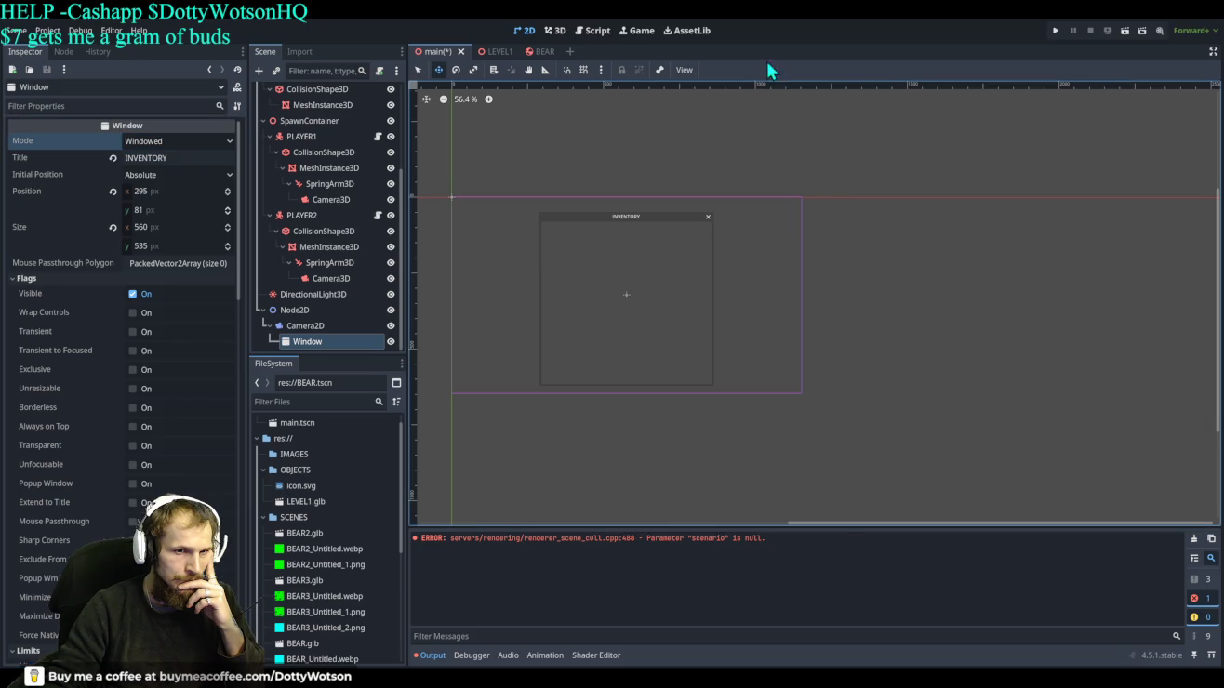
pyautogui.click(687, 31)
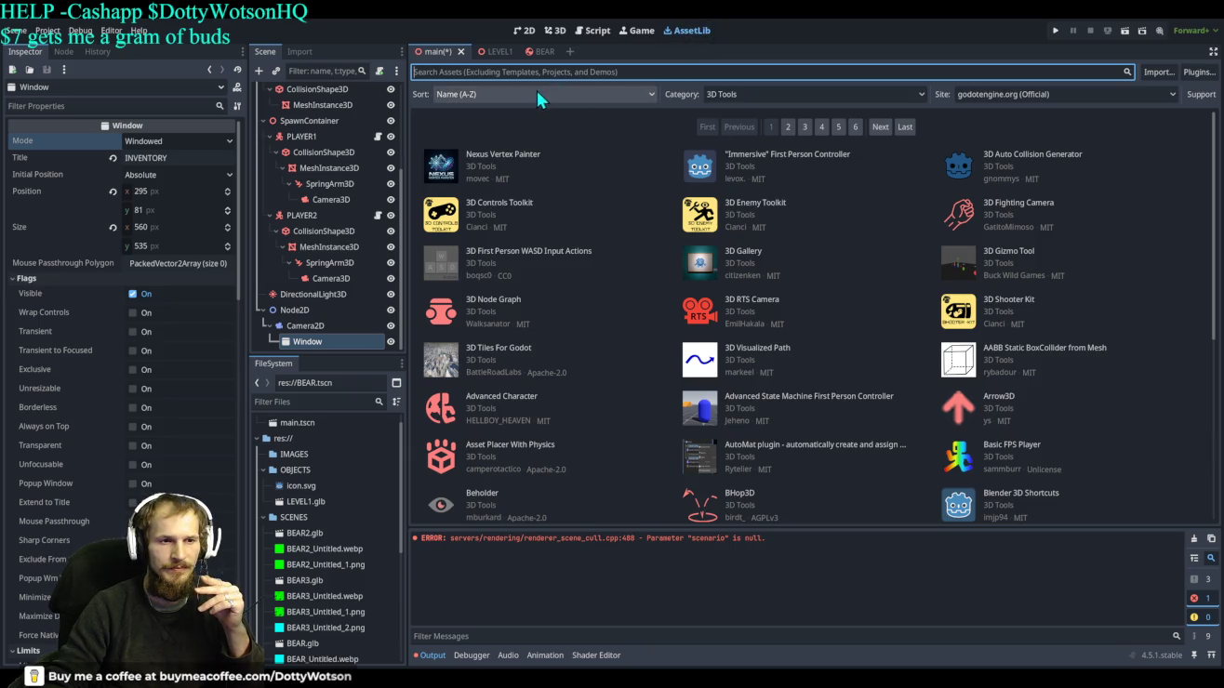
# Search the AssetLib for 'web', then 'url', with Category set to All.
pyautogui.write('embl')
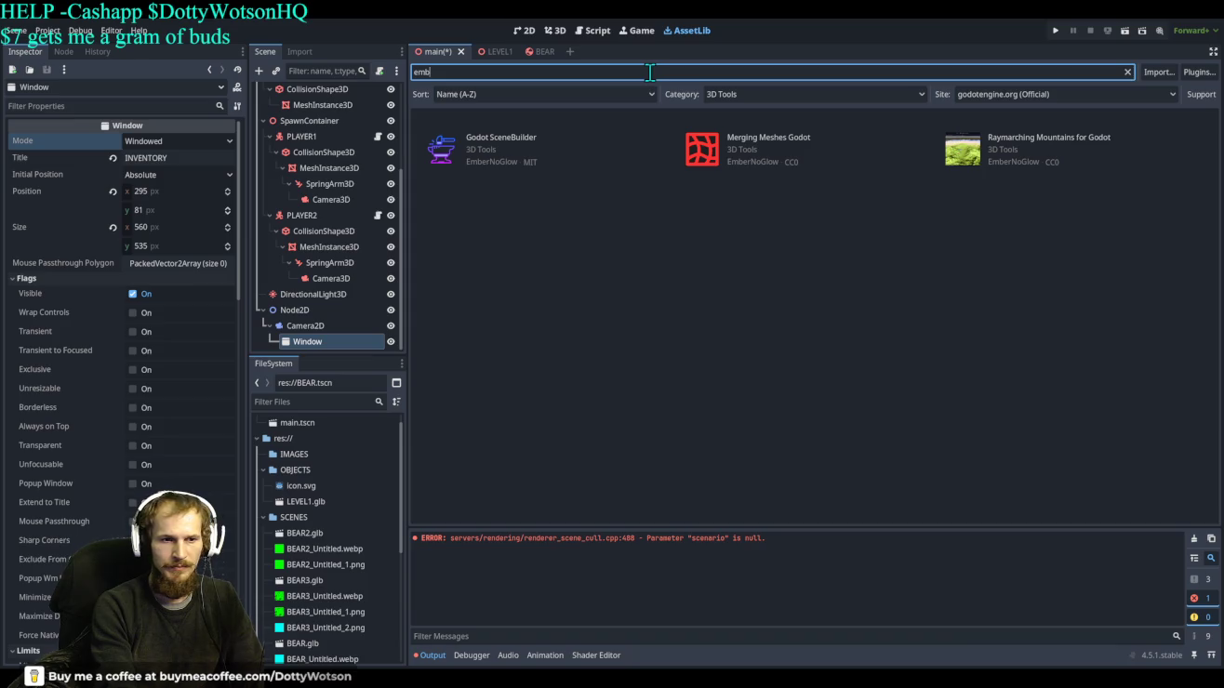
pyautogui.press('BackSpace')
pyautogui.press('BackSpace')
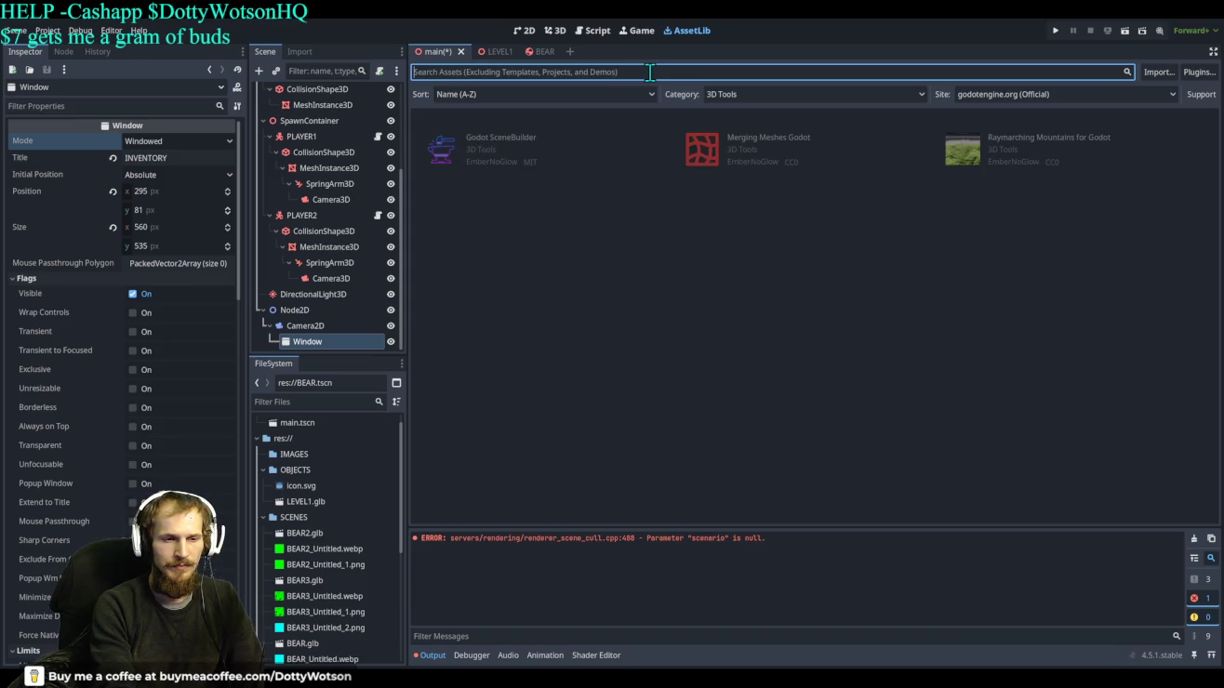
pyautogui.write('web')
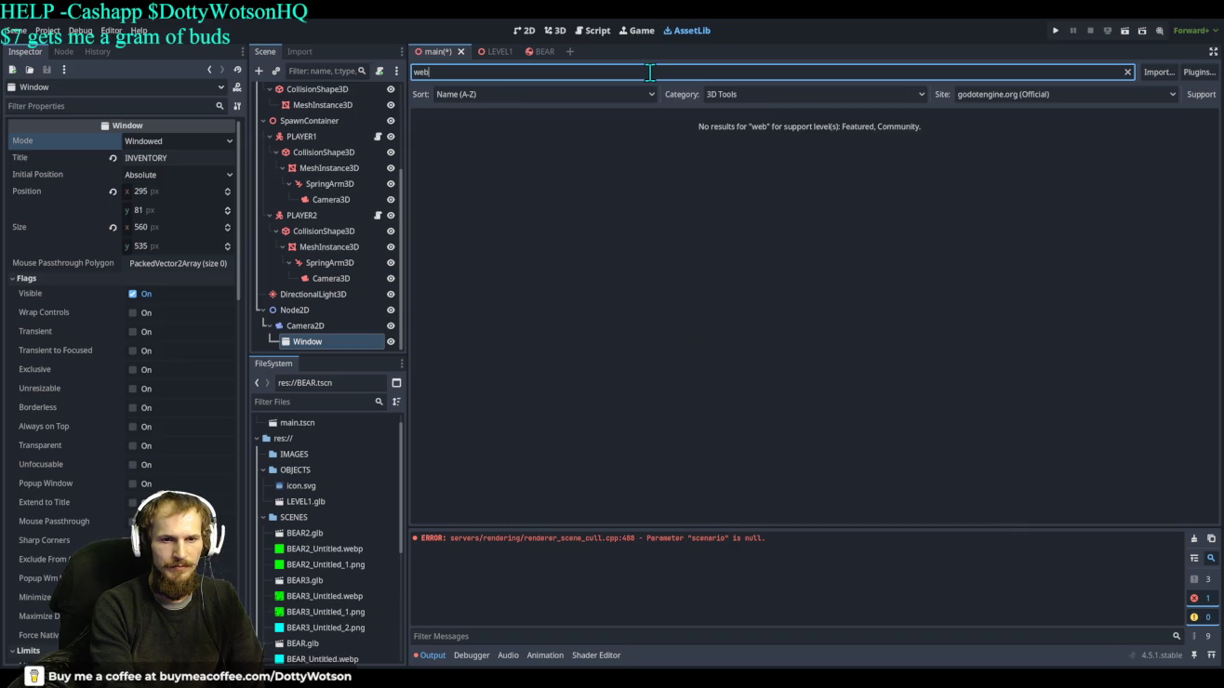
pyautogui.press('BackSpace')
pyautogui.press('BackSpace')
pyautogui.press('BackSpace')
pyautogui.write('url')
pyautogui.click(920, 92)
pyautogui.click(732, 113)
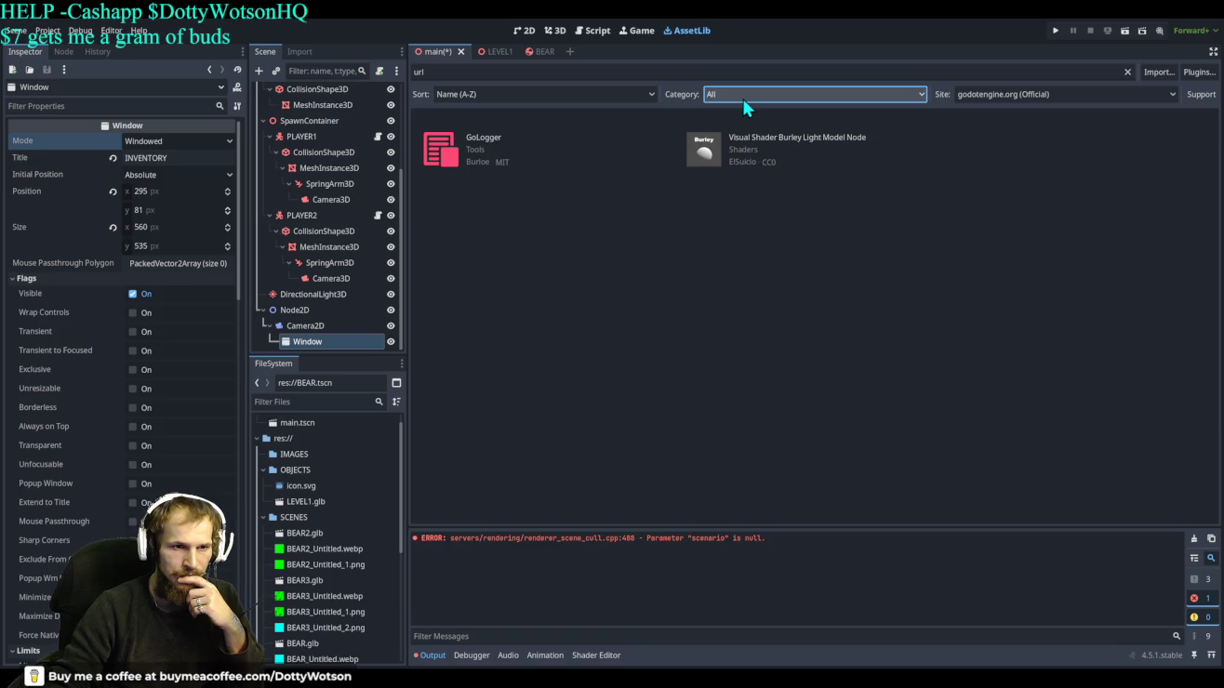
# Search for 'port', then 'html', and open the Godot WRY — UI with HTML, CSS and JS asset.
pyautogui.click(1127, 72)
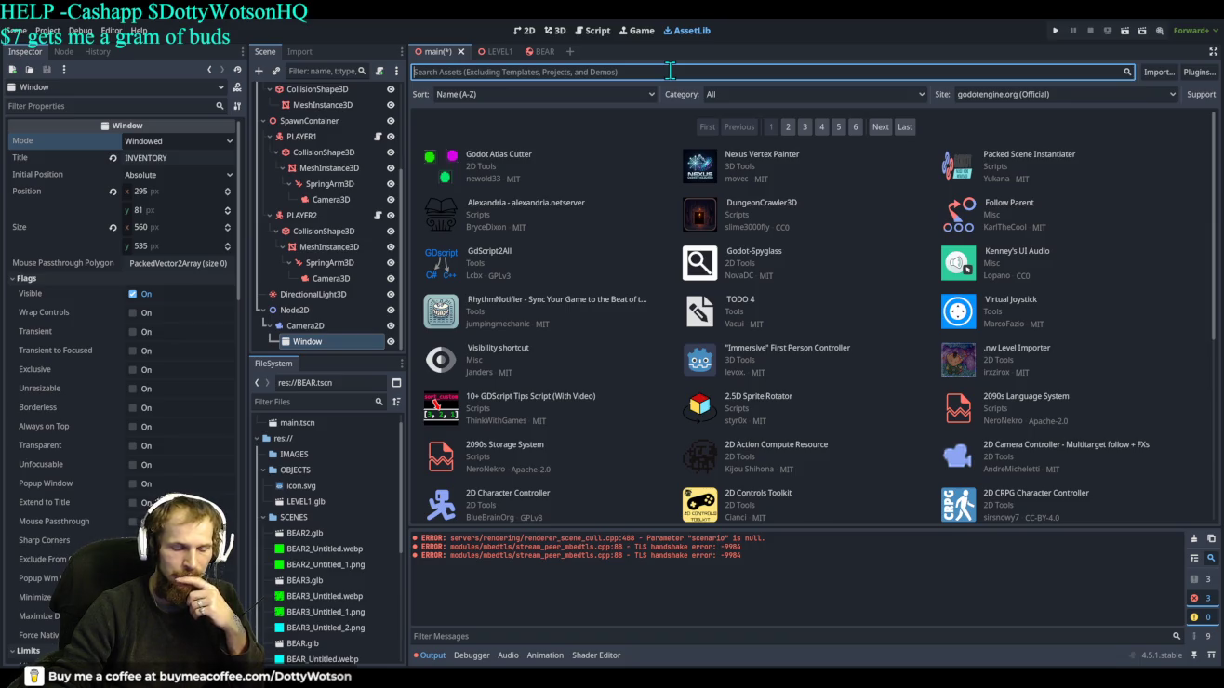
pyautogui.write('port')
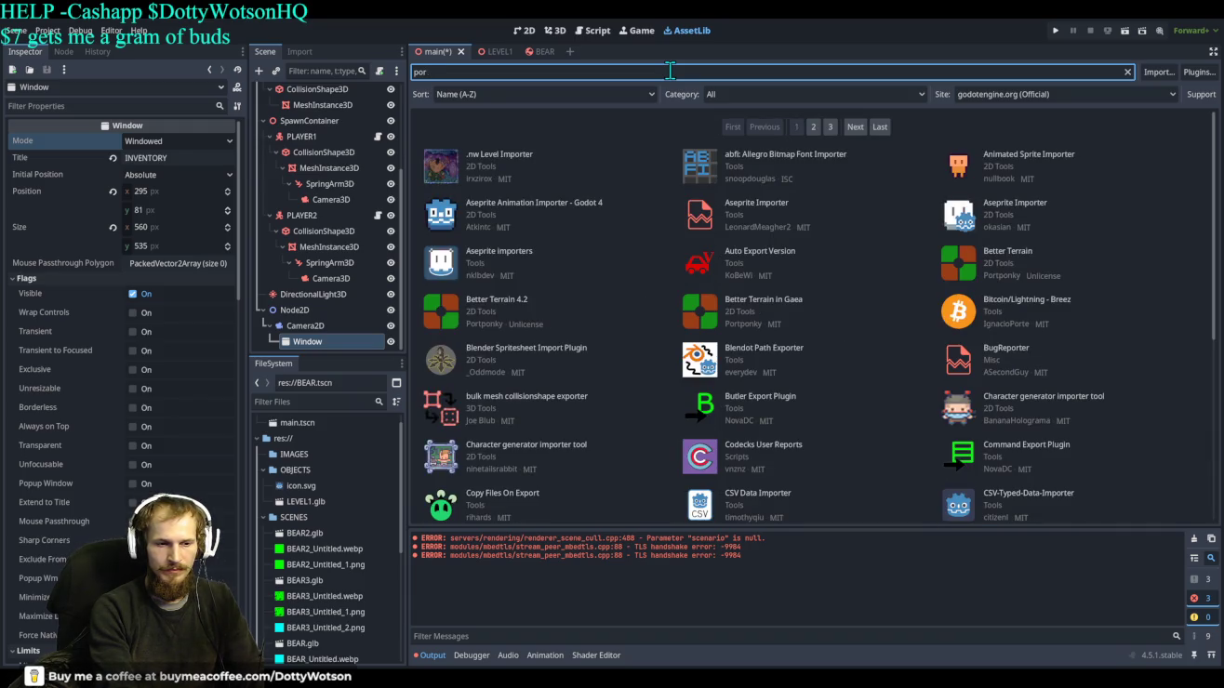
pyautogui.press('BackSpace')
pyautogui.press('BackSpace')
pyautogui.press('BackSpace')
pyautogui.write('html')
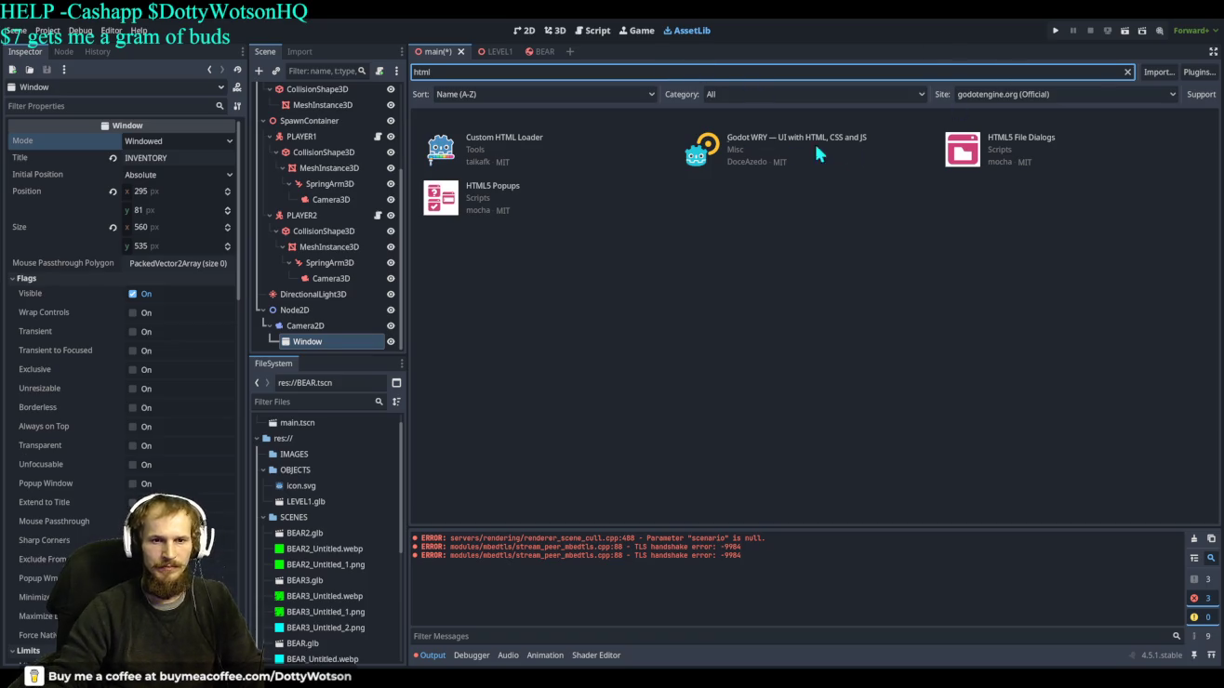
pyautogui.click(699, 160)
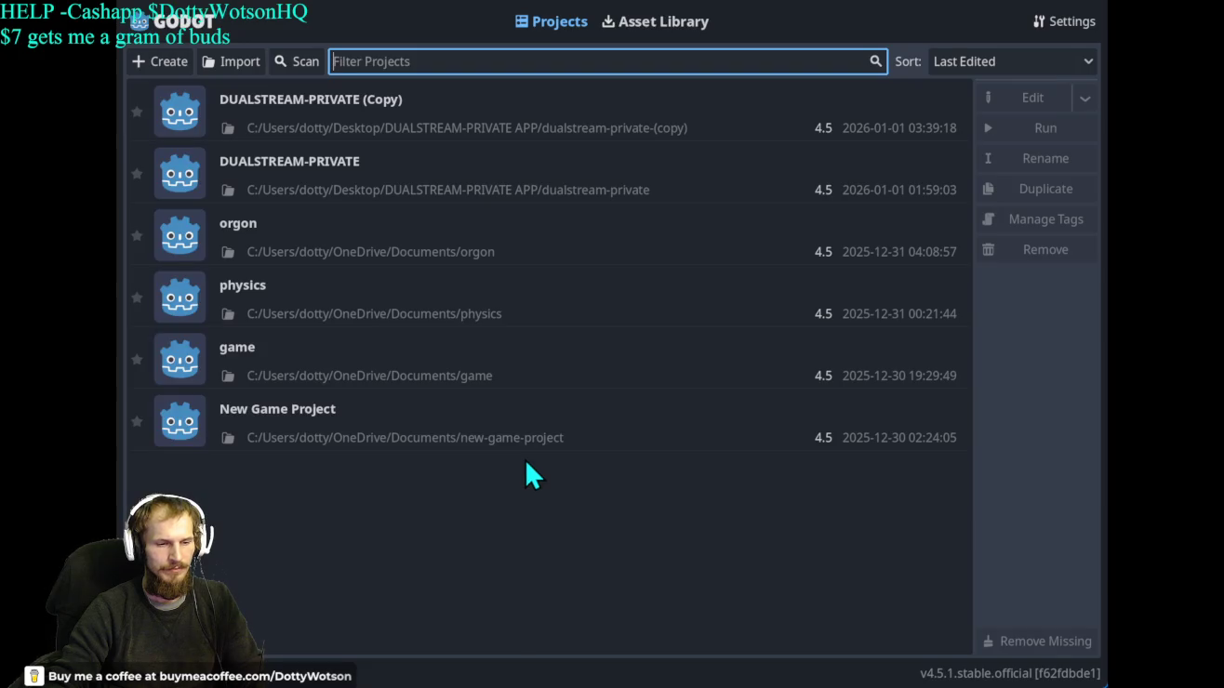
# Open the 'game' project from the Project Manager list.
pyautogui.doubleClick(365, 357)
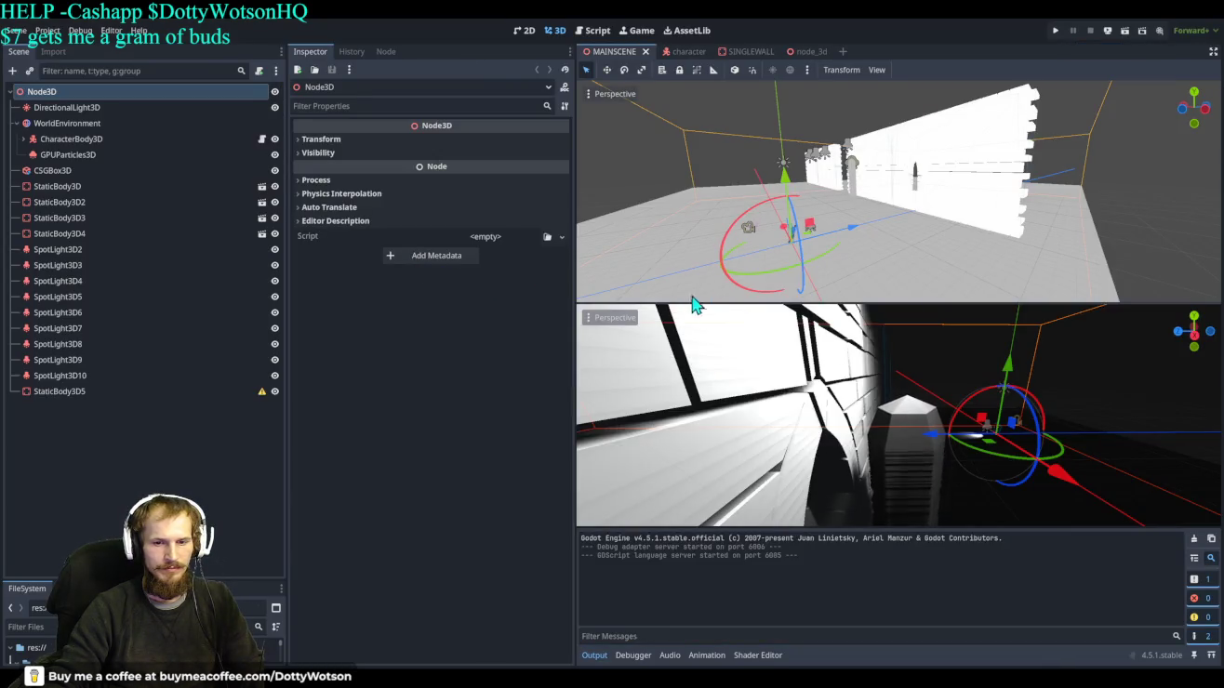
# Orbit the top viewport toward the walls and focus it on the selected Node3D.
pyautogui.moveTo(999, 264); pyautogui.dragTo(957, 210)
pyautogui.press('f')
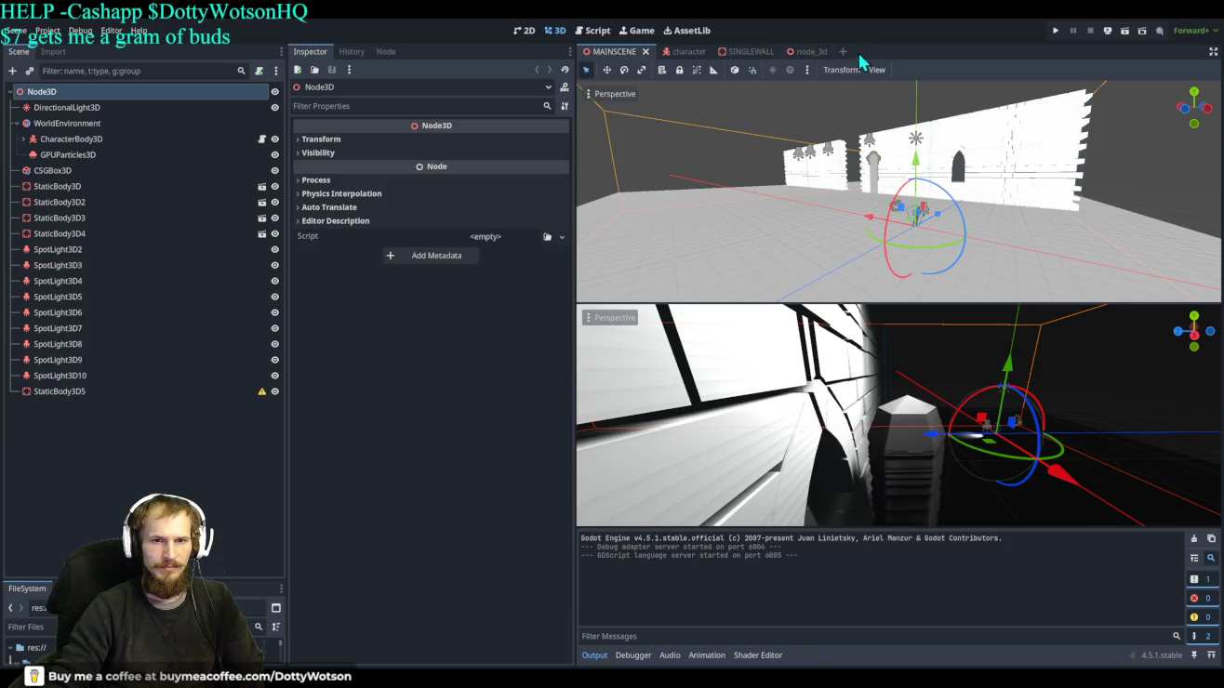
# Open the AssetLib and browse through pages 1 and 2 of the asset listings.
pyautogui.click(692, 31)
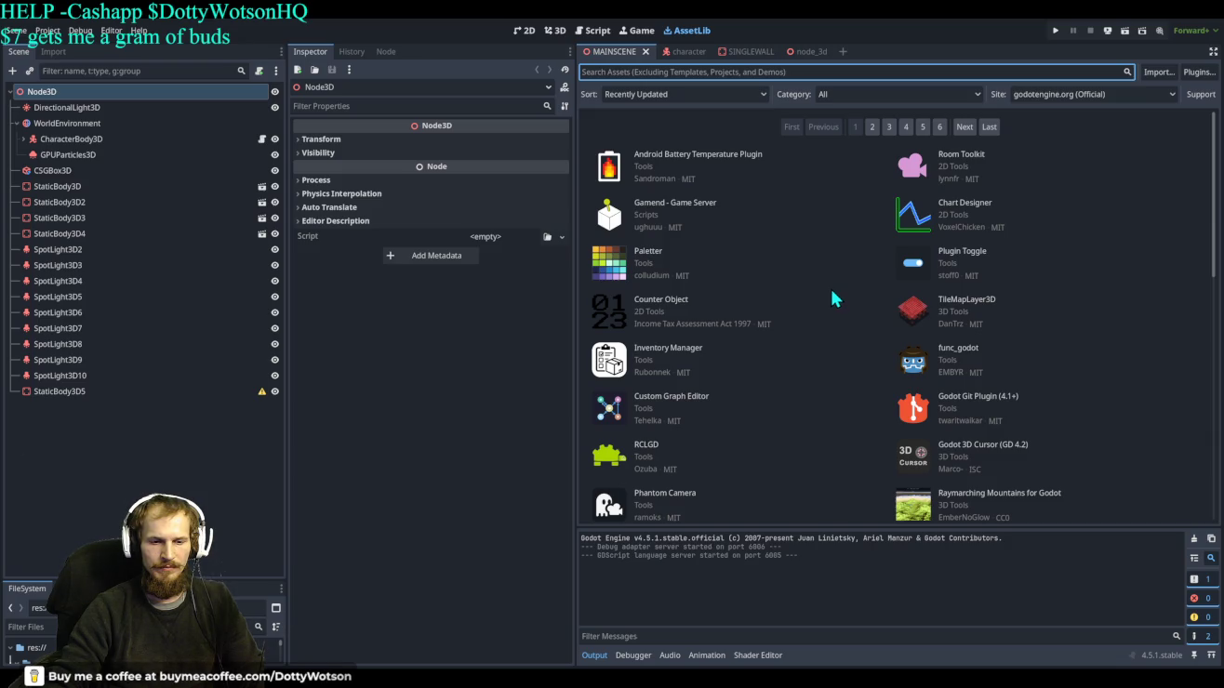
pyautogui.scroll(-10, 832, 294)
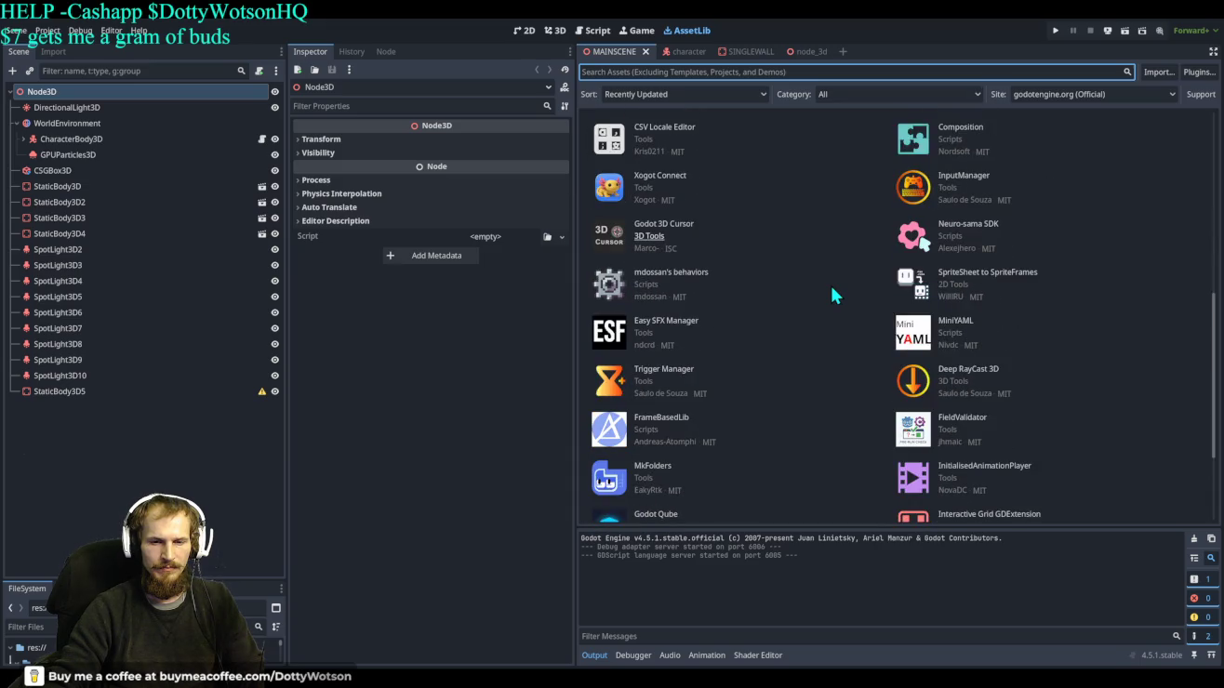
pyautogui.scroll(-3, 831, 288)
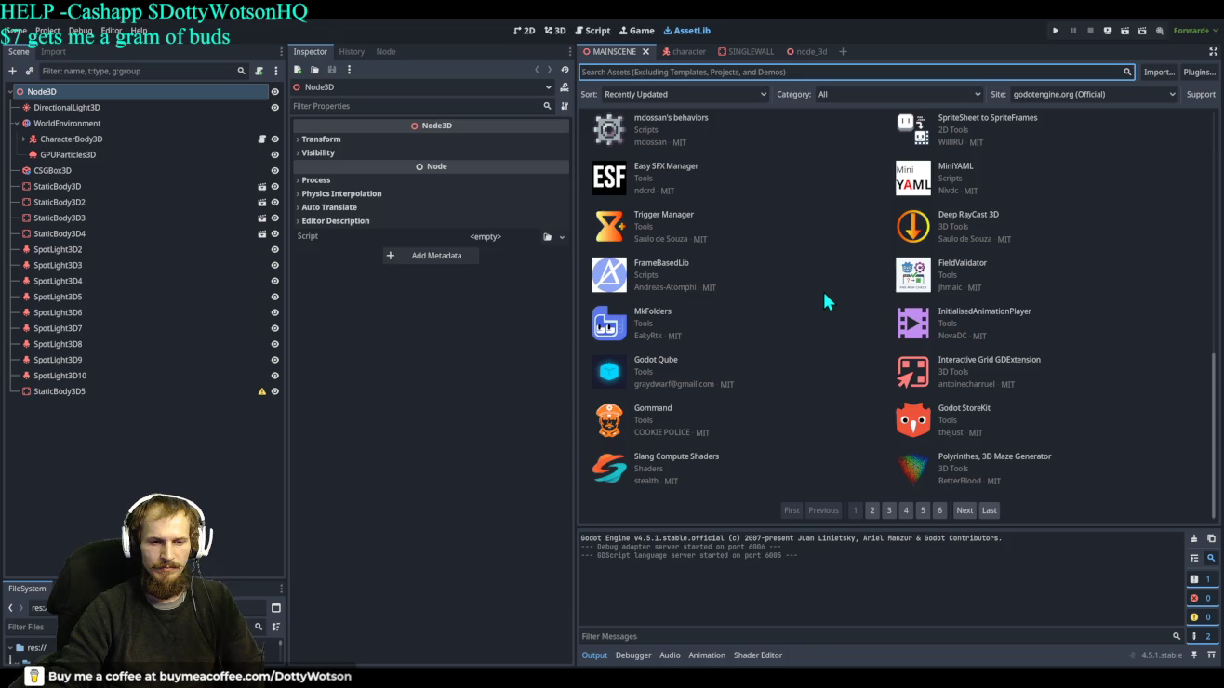
pyautogui.click(871, 510)
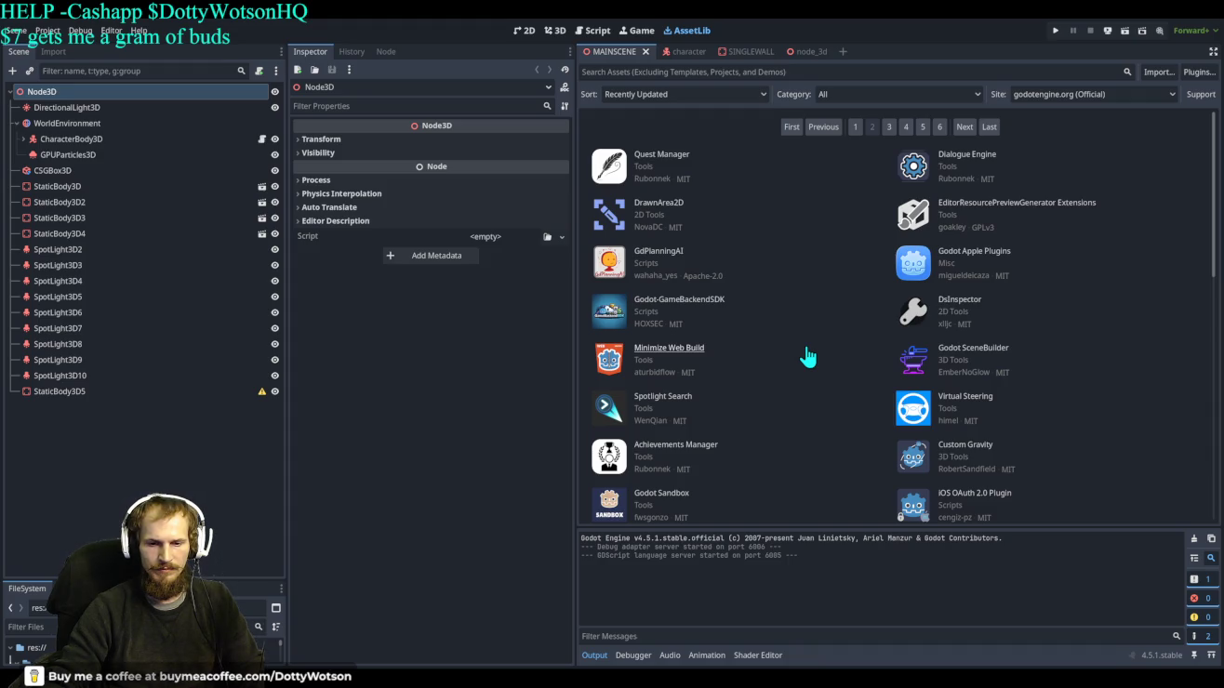
pyautogui.scroll(-3, 807, 356)
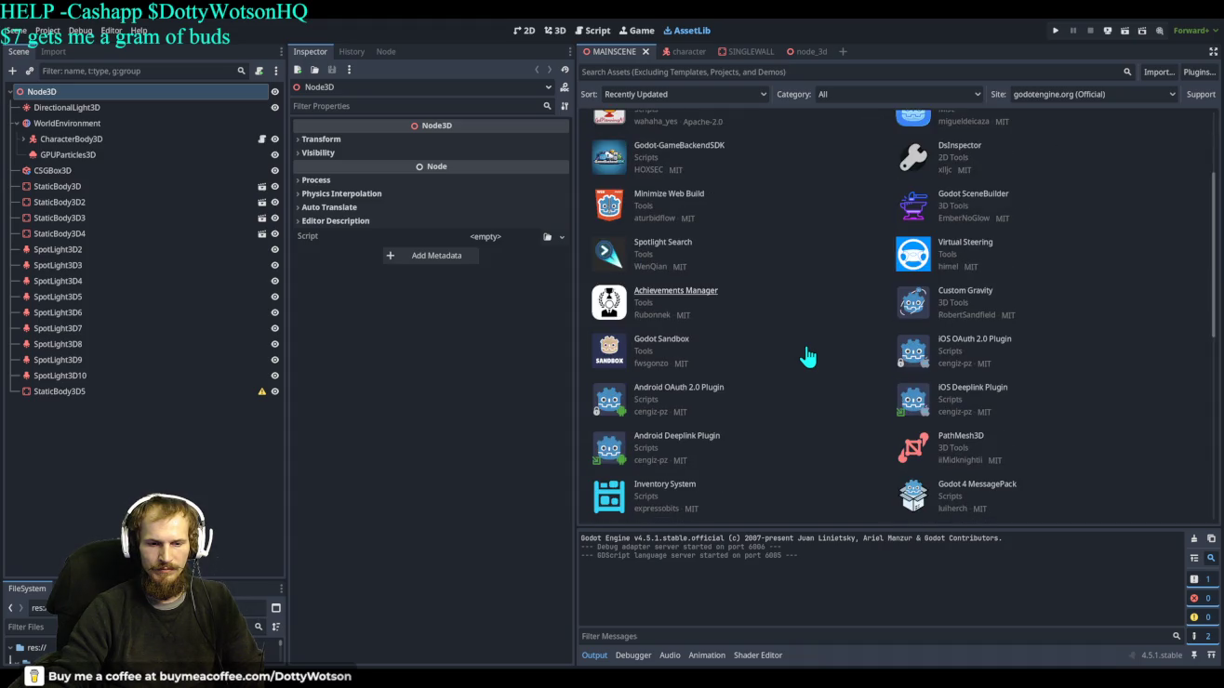
pyautogui.scroll(-1, 807, 357)
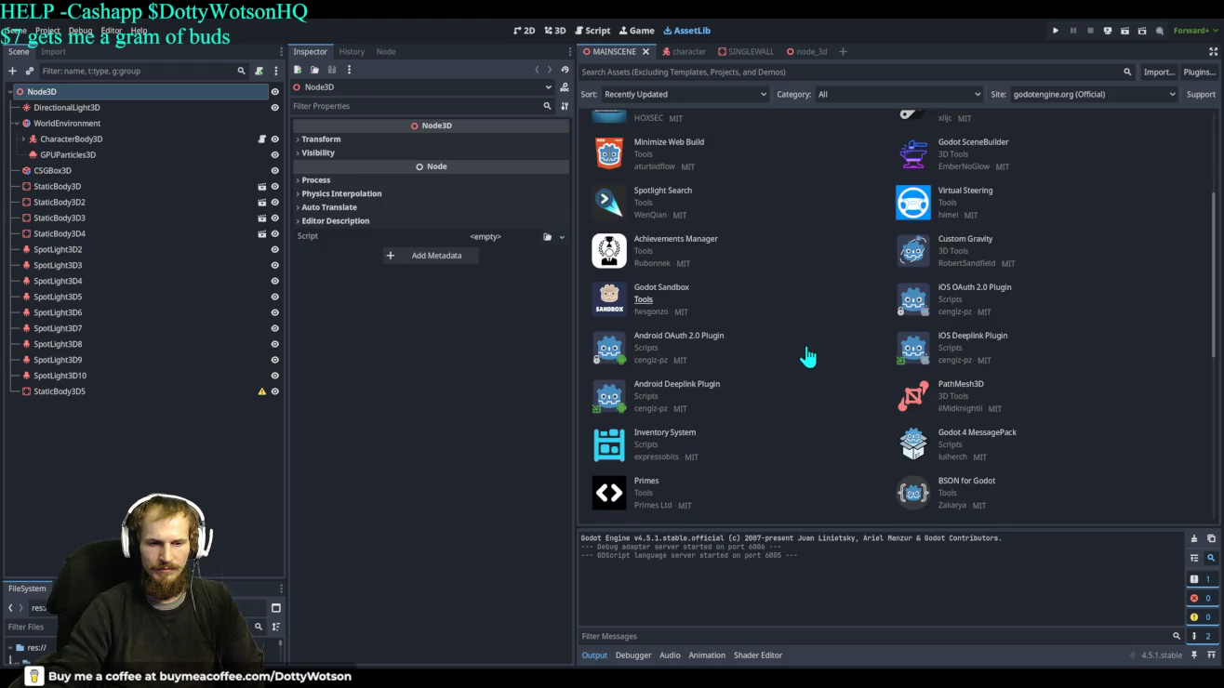
pyautogui.scroll(-2, 808, 357)
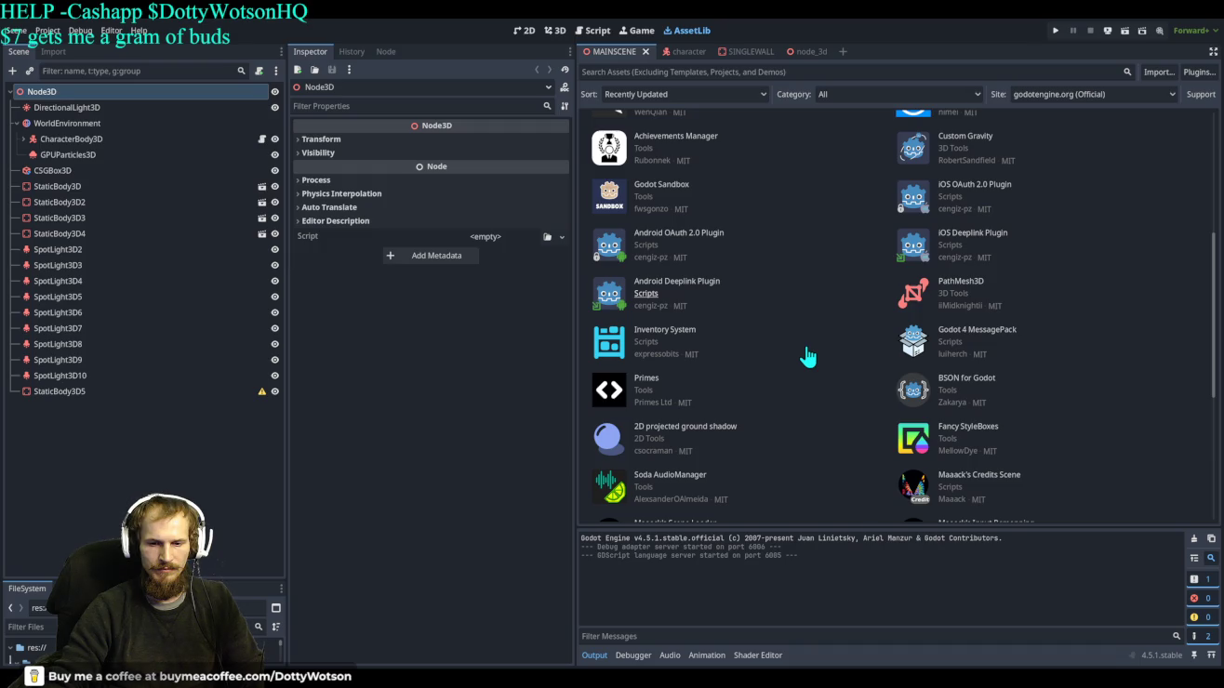
pyautogui.scroll(-2, 807, 357)
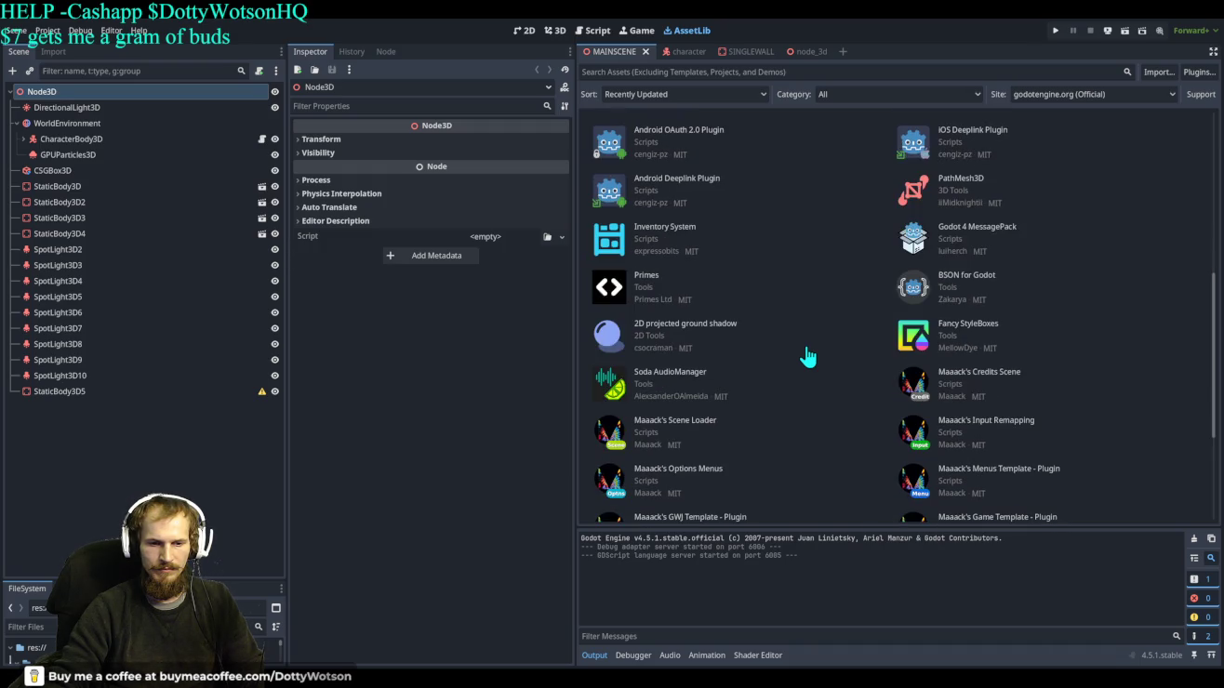
pyautogui.scroll(-2, 807, 356)
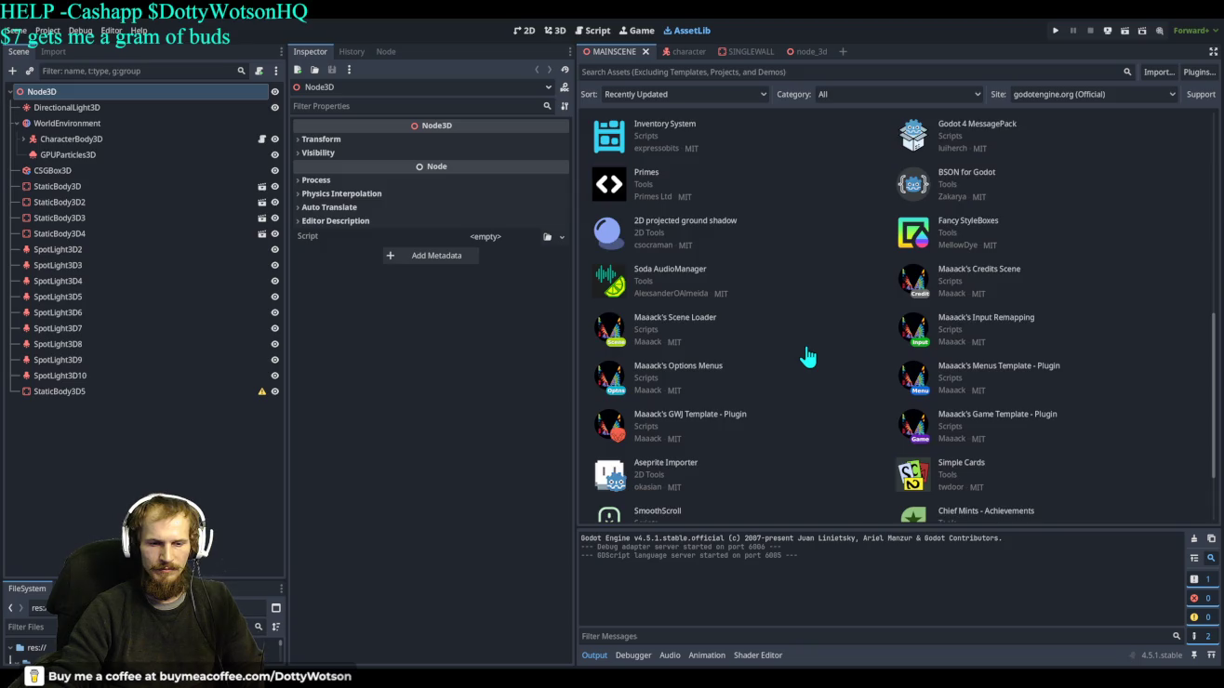
pyautogui.scroll(-2, 807, 356)
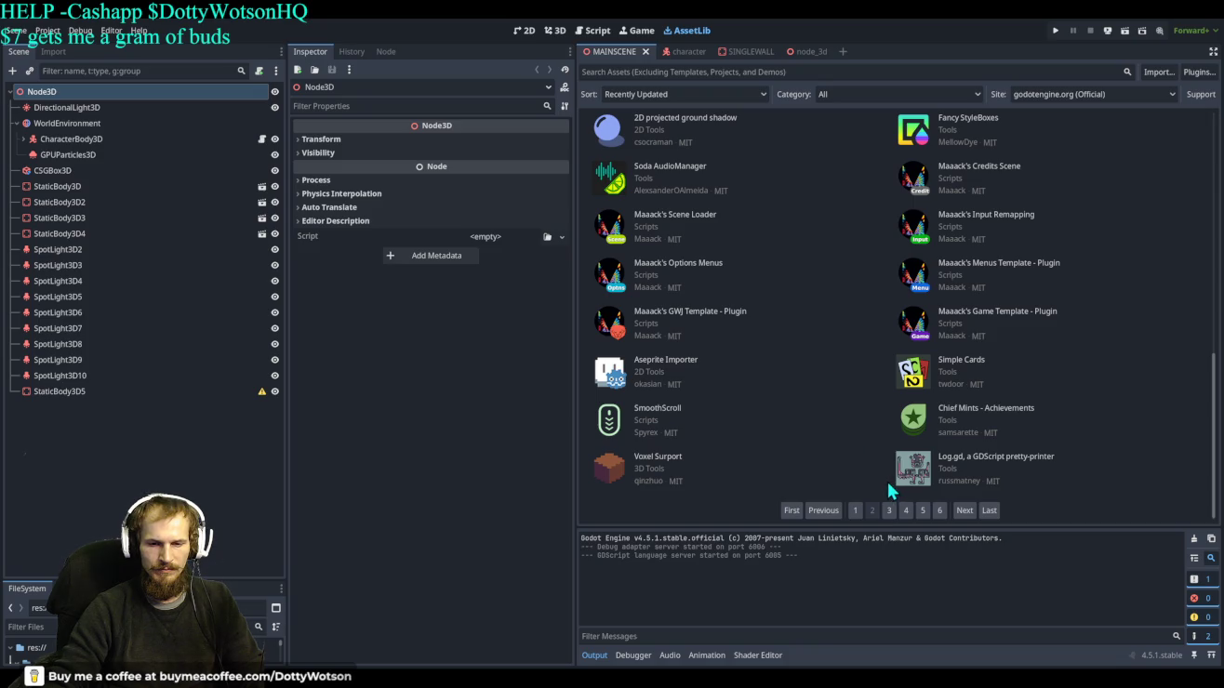
# Go to page 3 of the asset listings and scroll down to its bottom.
pyautogui.click(888, 510)
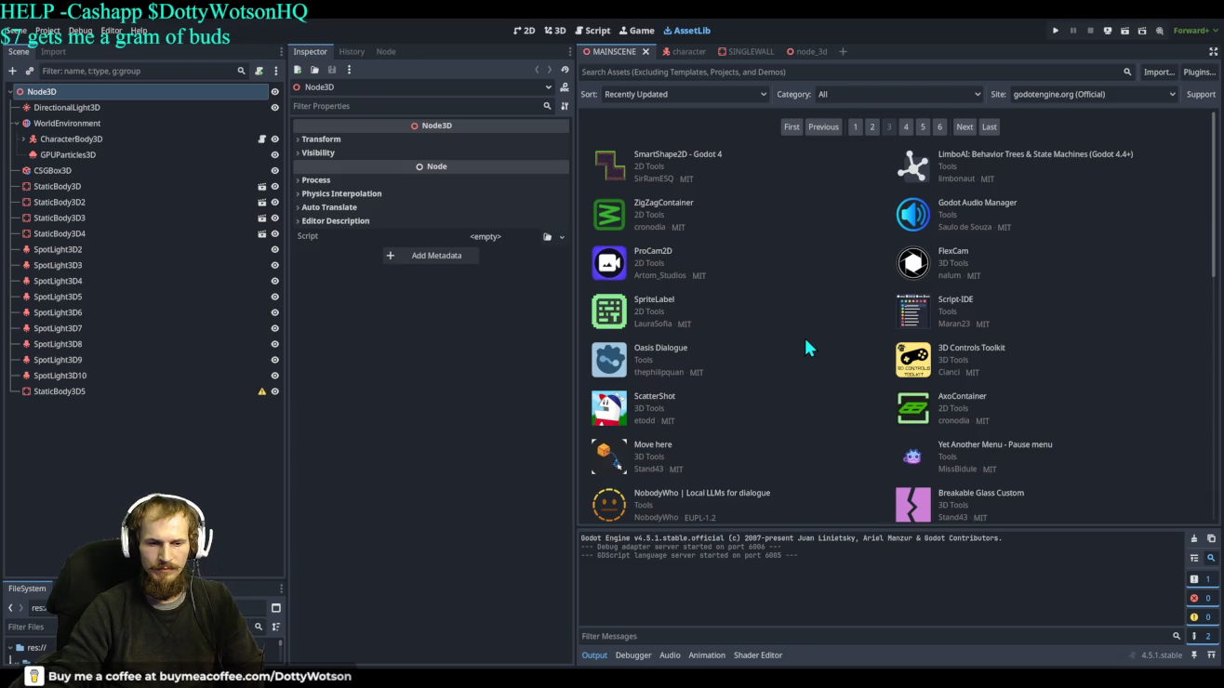
pyautogui.scroll(-3, 805, 341)
pyautogui.scroll(-2, 806, 341)
pyautogui.scroll(-3, 806, 341)
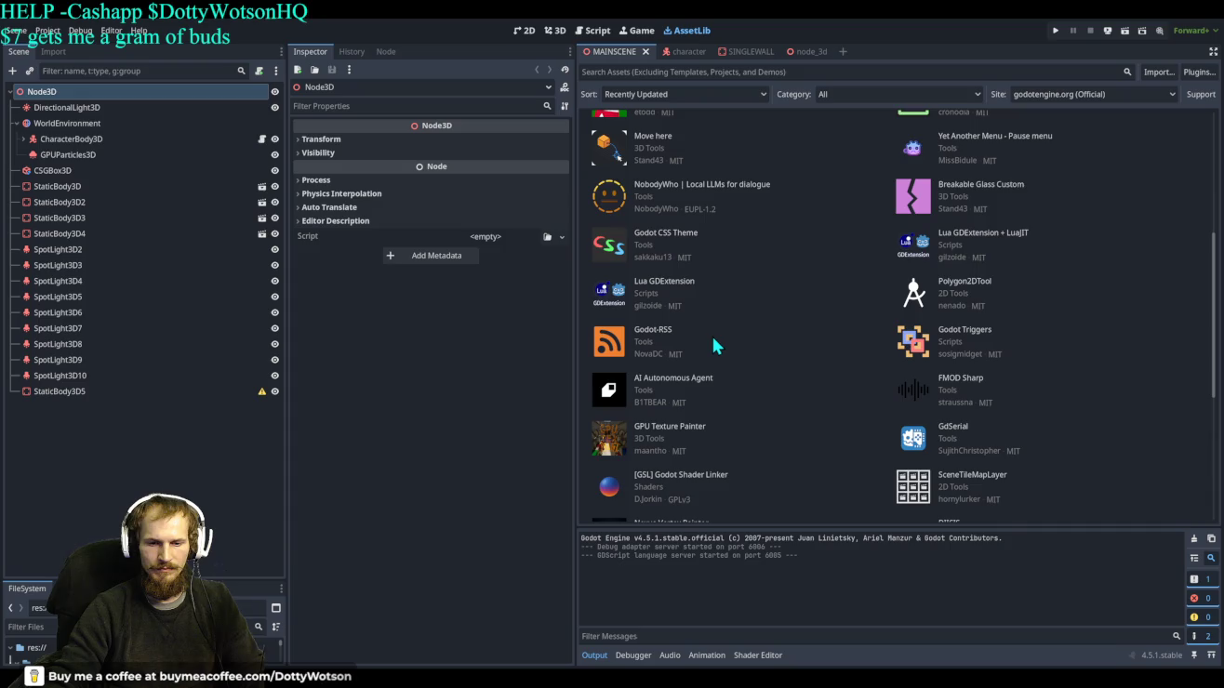
pyautogui.scroll(-3, 716, 341)
pyautogui.scroll(-3, 758, 331)
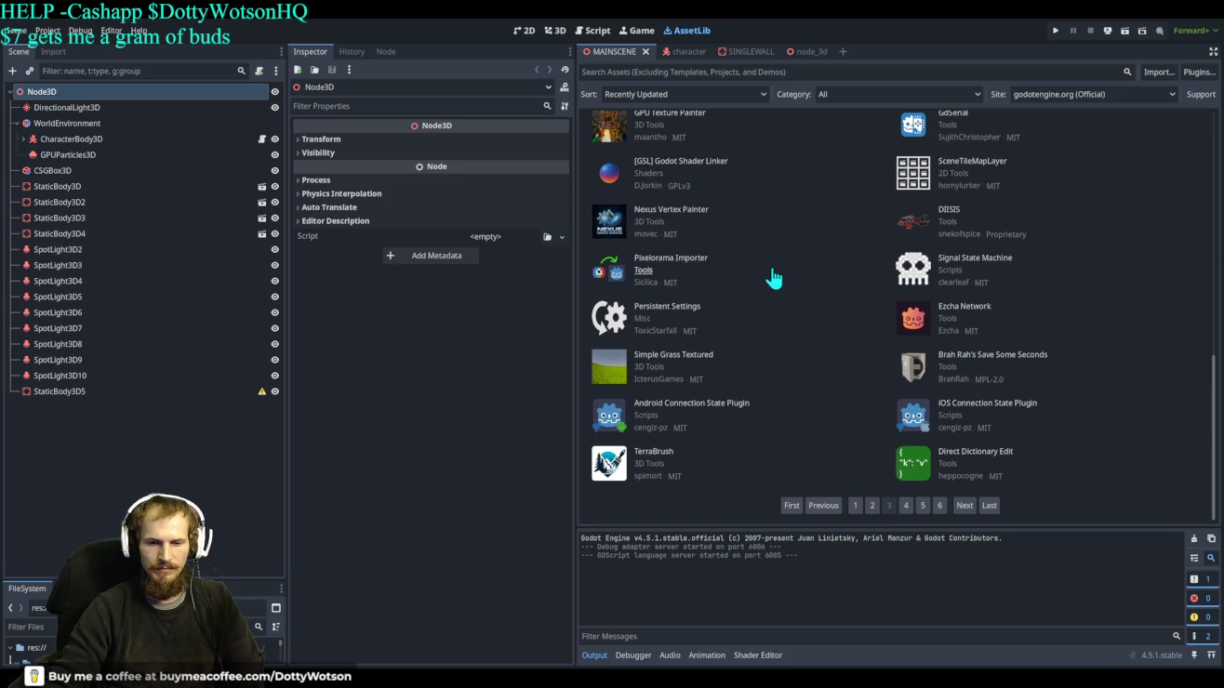
pyautogui.click(670, 72)
# Search the AssetLib for 'windo', replace it with 'internet', then clear the search field.
pyautogui.write('windo')
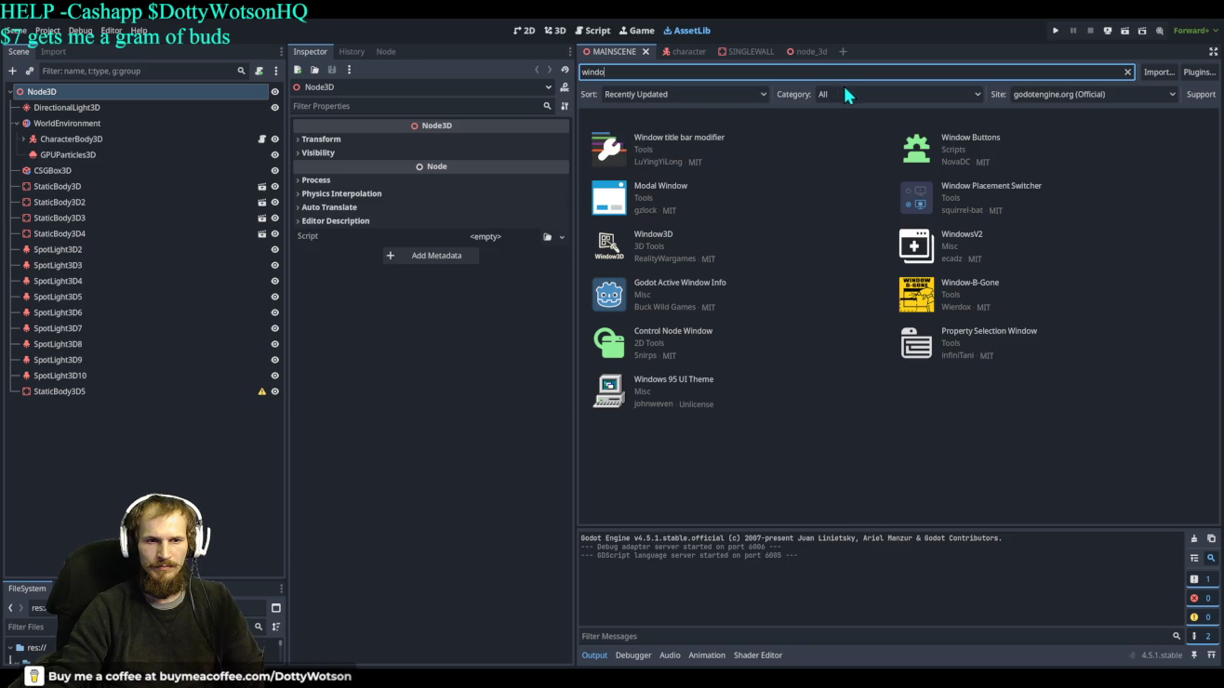
pyautogui.click(705, 96)
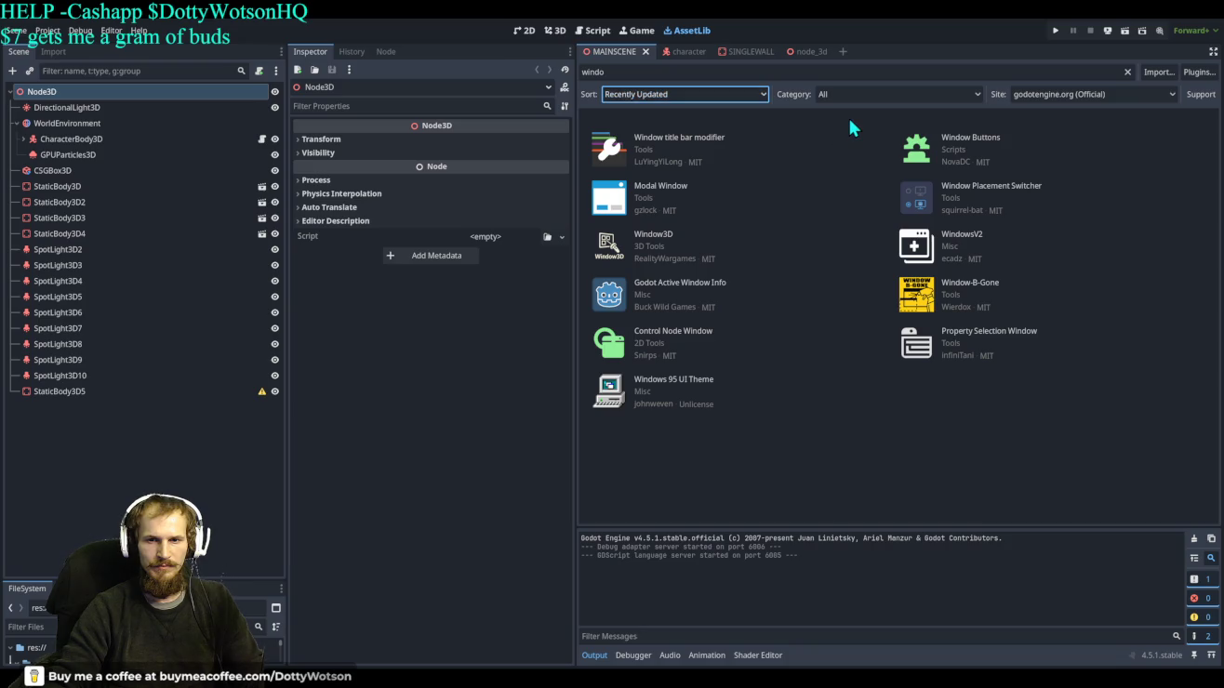
pyautogui.moveTo(677, 67); pyautogui.dragTo(569, 72)
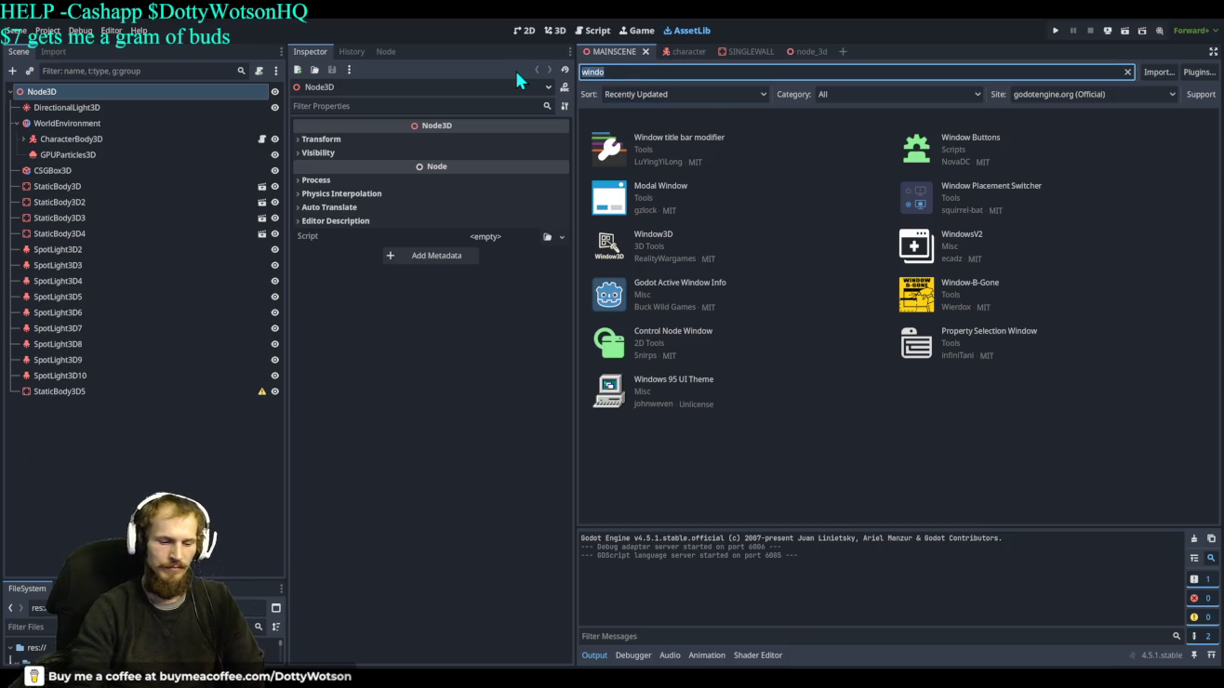
pyautogui.press('BackSpace')
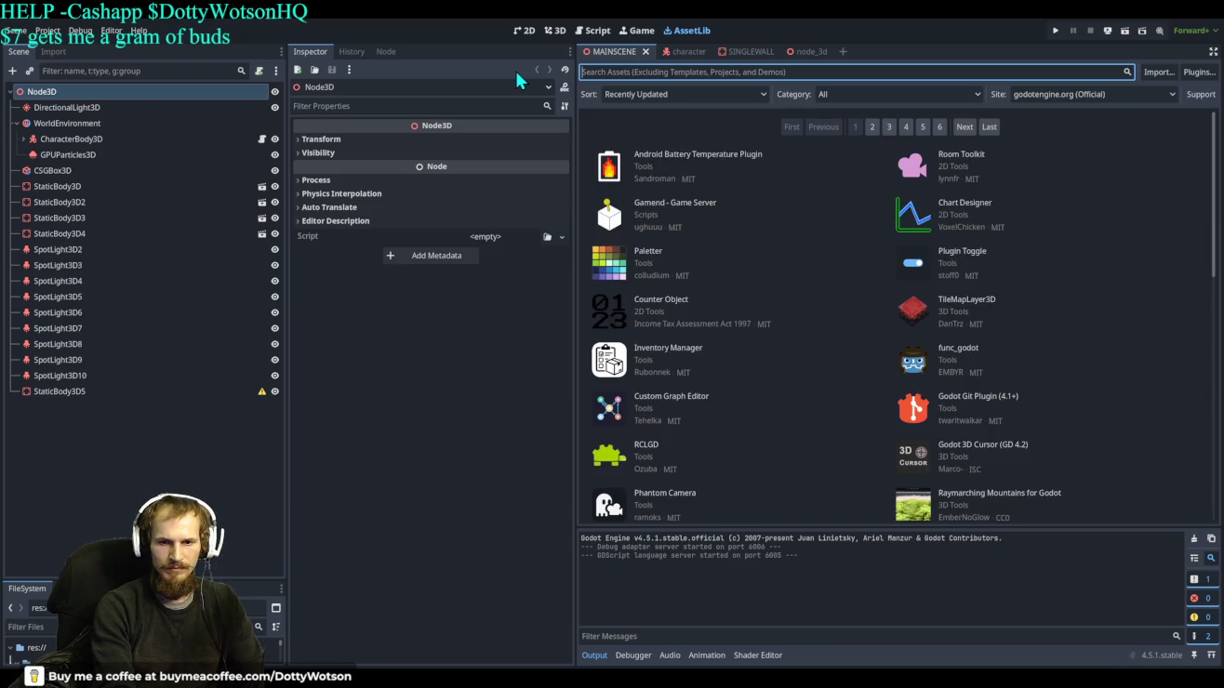
pyautogui.write('inter')
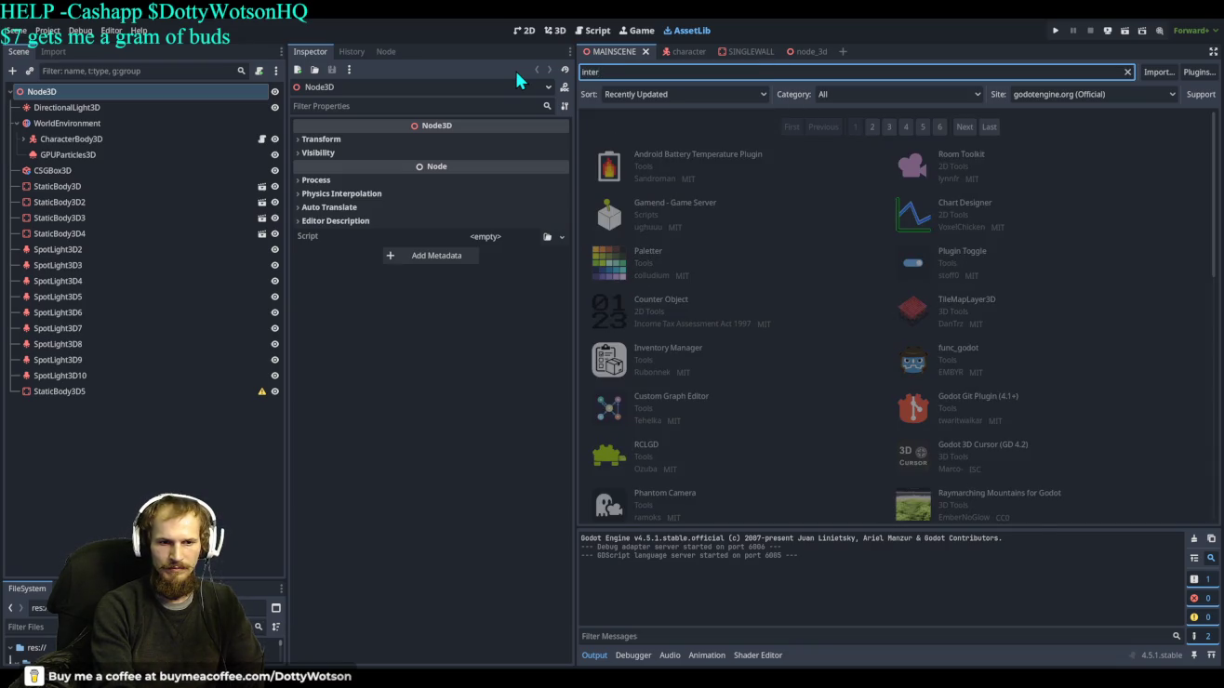
pyautogui.write('net')
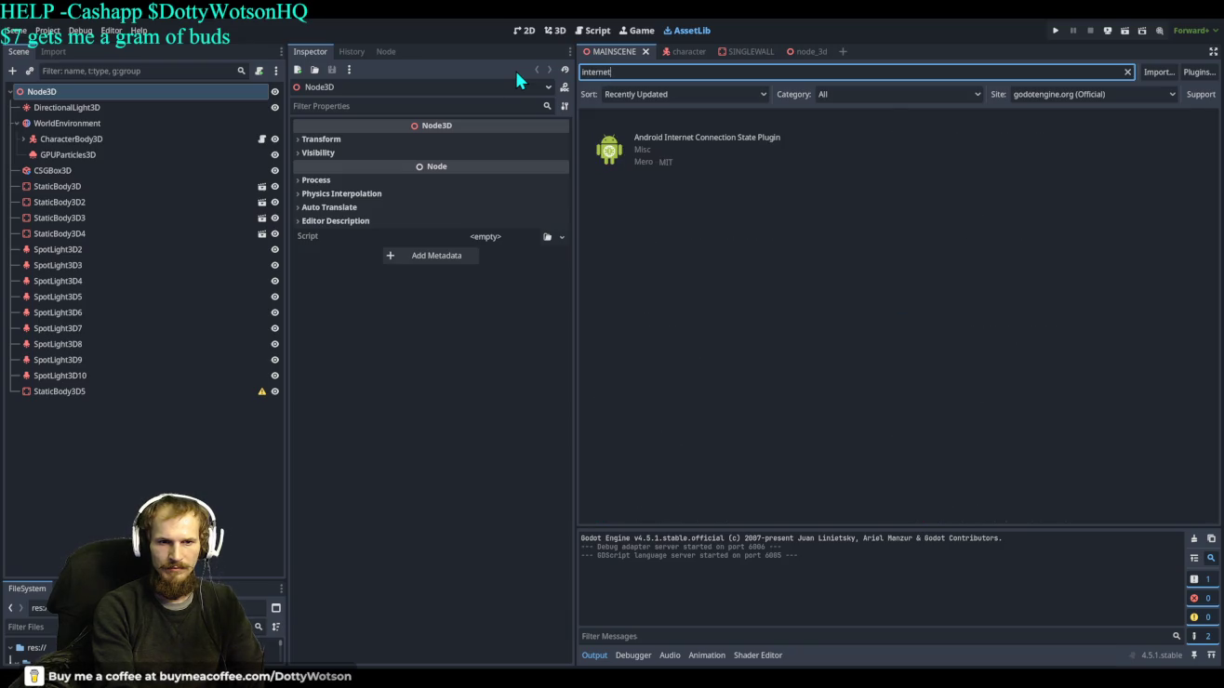
pyautogui.press('BackSpace')
pyautogui.press('BackSpace')
pyautogui.press('BackSpace')
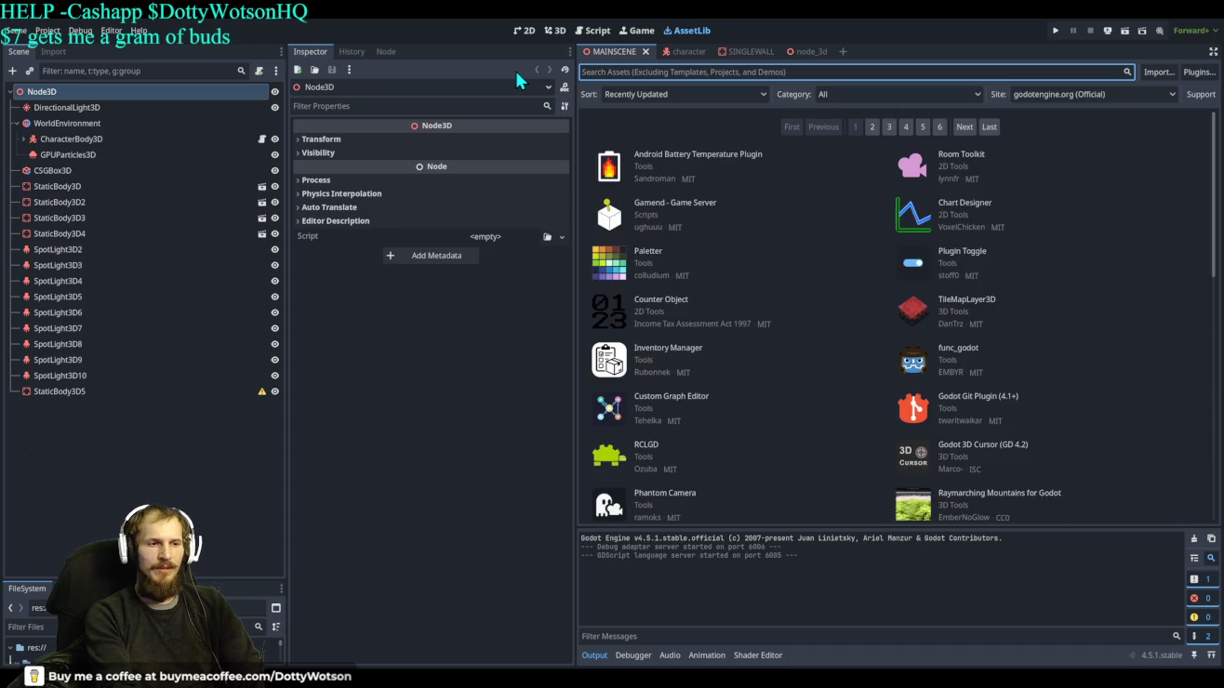
# Search the AssetLib for 'view' and scroll through the matching assets.
pyautogui.write('view')
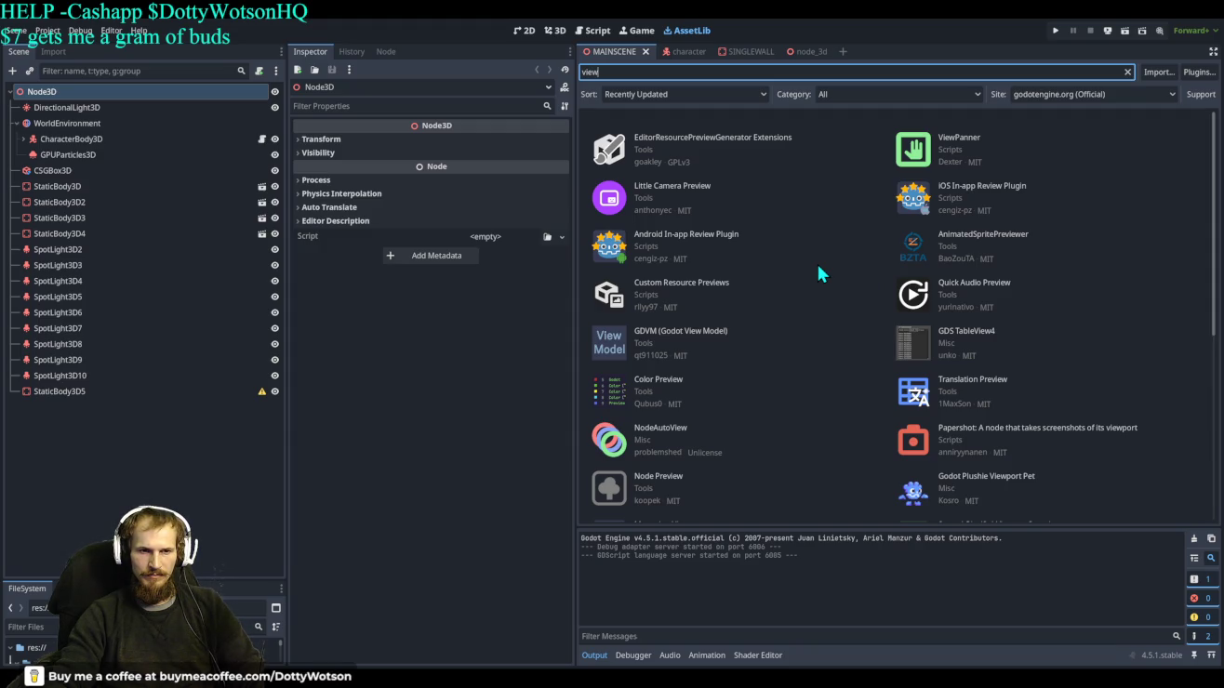
pyautogui.click(610, 199)
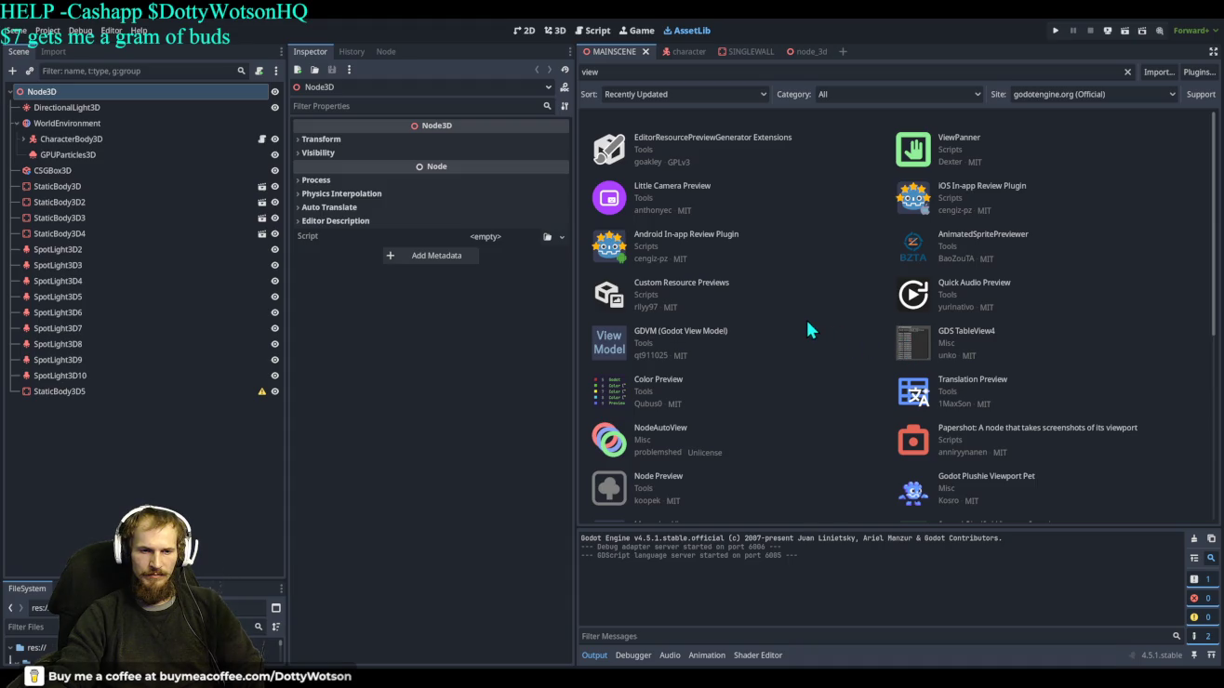
pyautogui.scroll(-3, 806, 323)
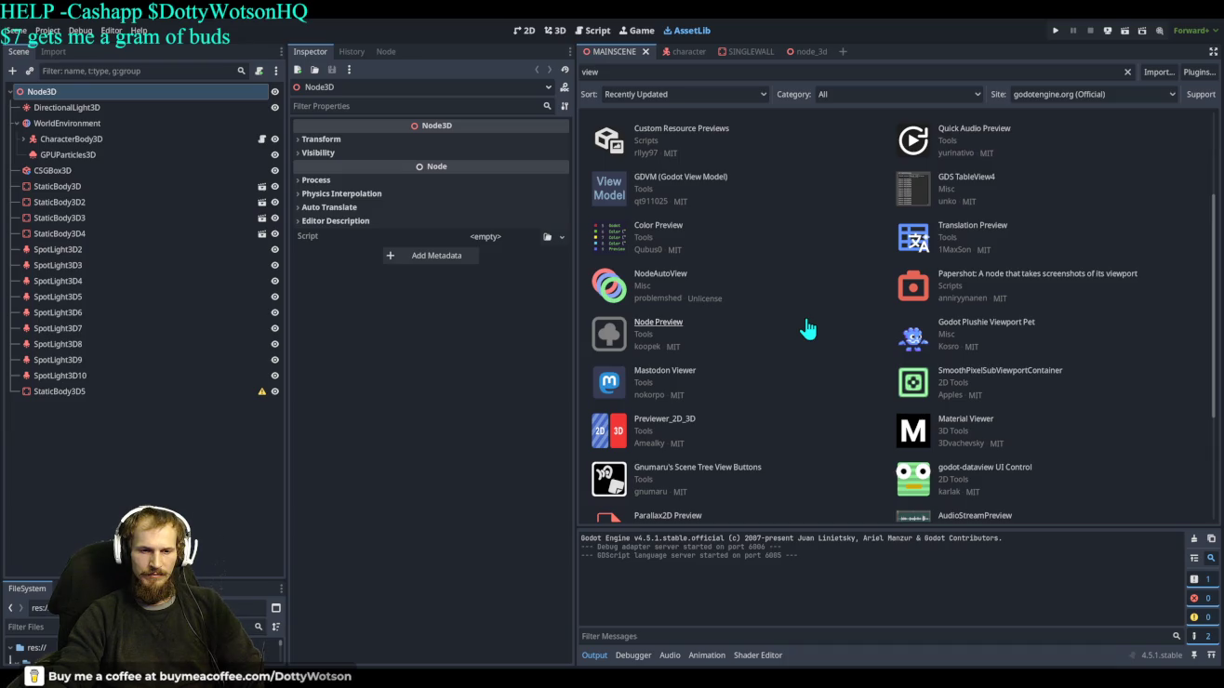
pyautogui.scroll(-2, 807, 328)
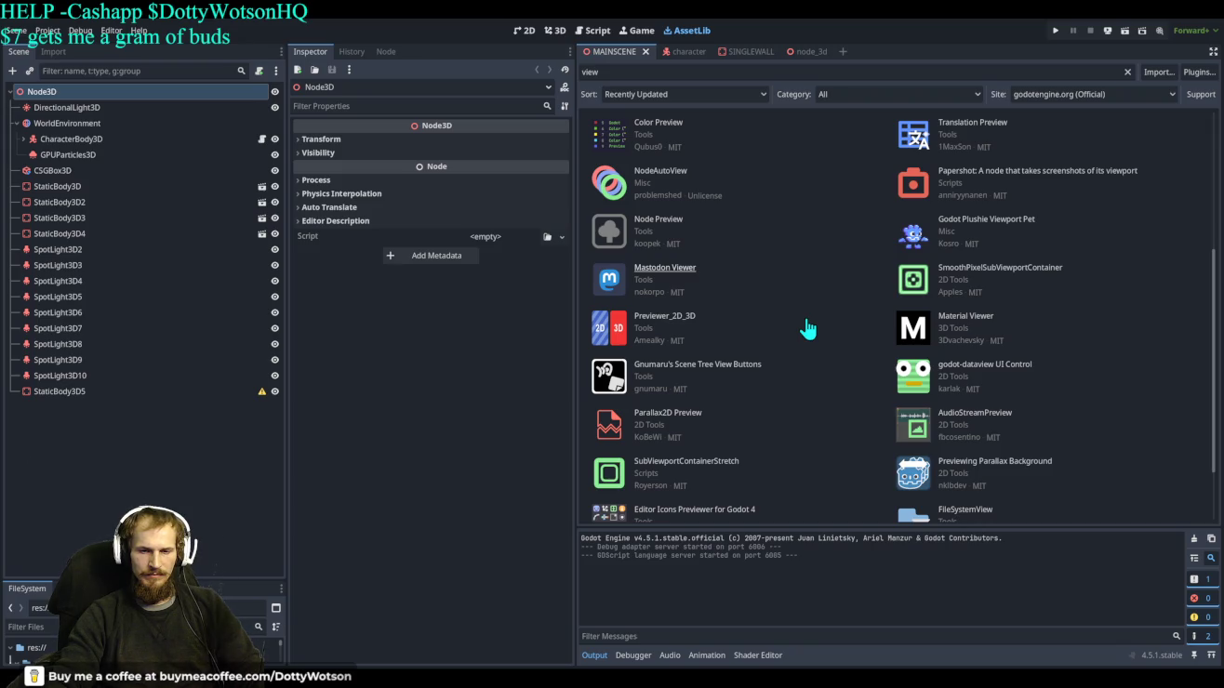
pyautogui.scroll(-3, 807, 329)
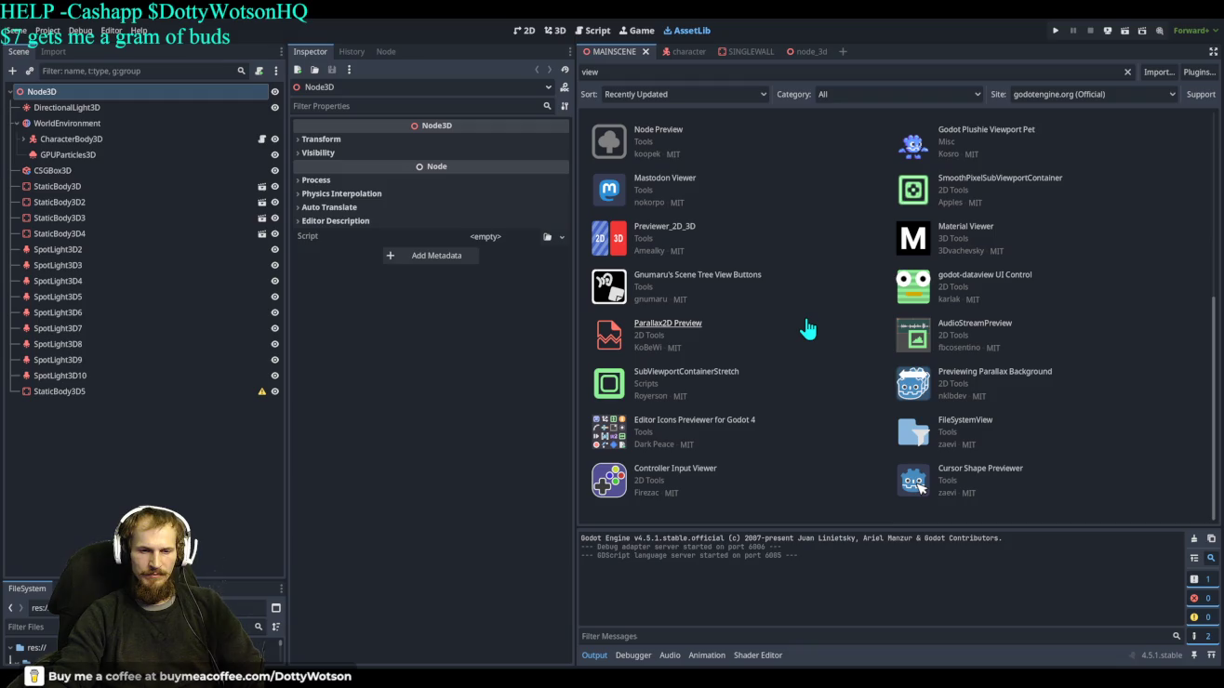
pyautogui.scroll(5, 814, 319)
pyautogui.scroll(2, 812, 320)
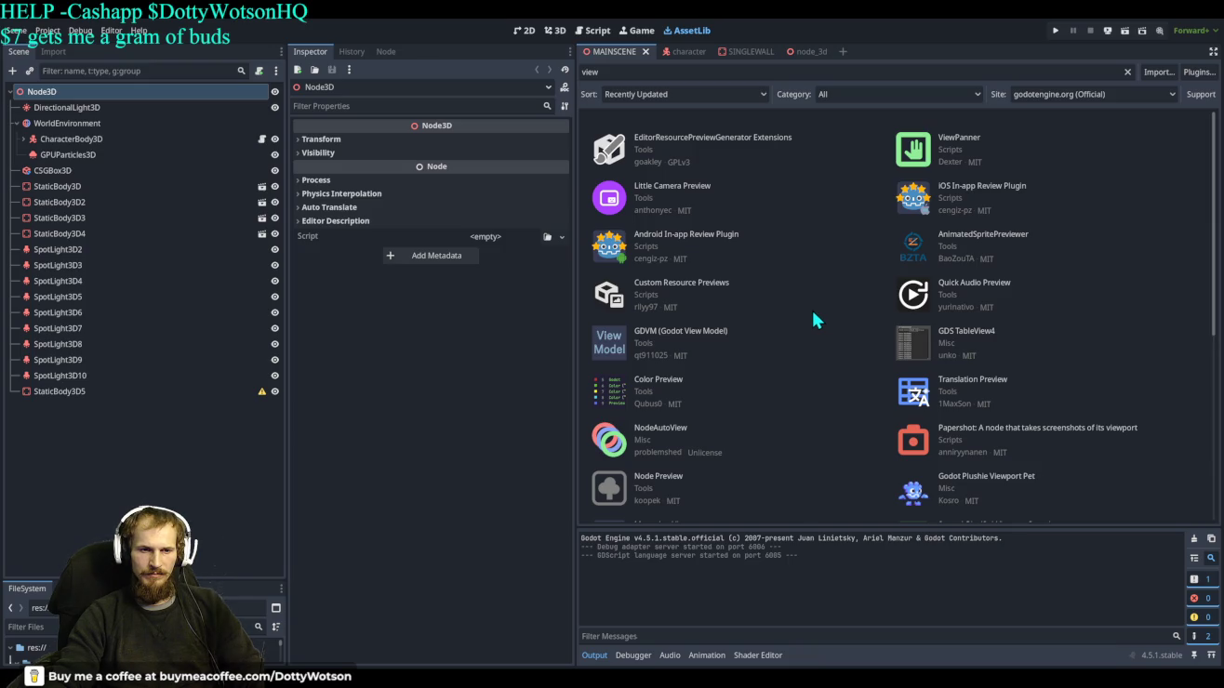
# Replace the search term with 'panel' to list panel plugins.
pyautogui.click(658, 70)
pyautogui.press('BackSpace')
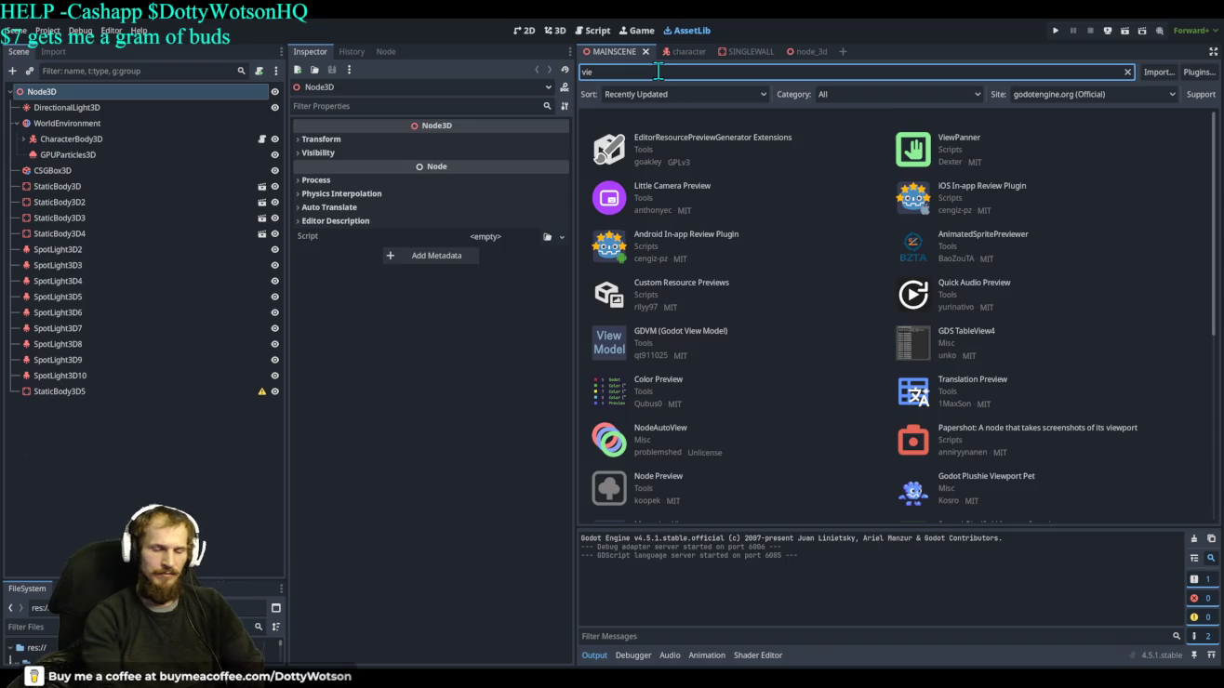
pyautogui.press('BackSpace')
pyautogui.press('BackSpace')
pyautogui.press('BackSpace')
pyautogui.write('panel')
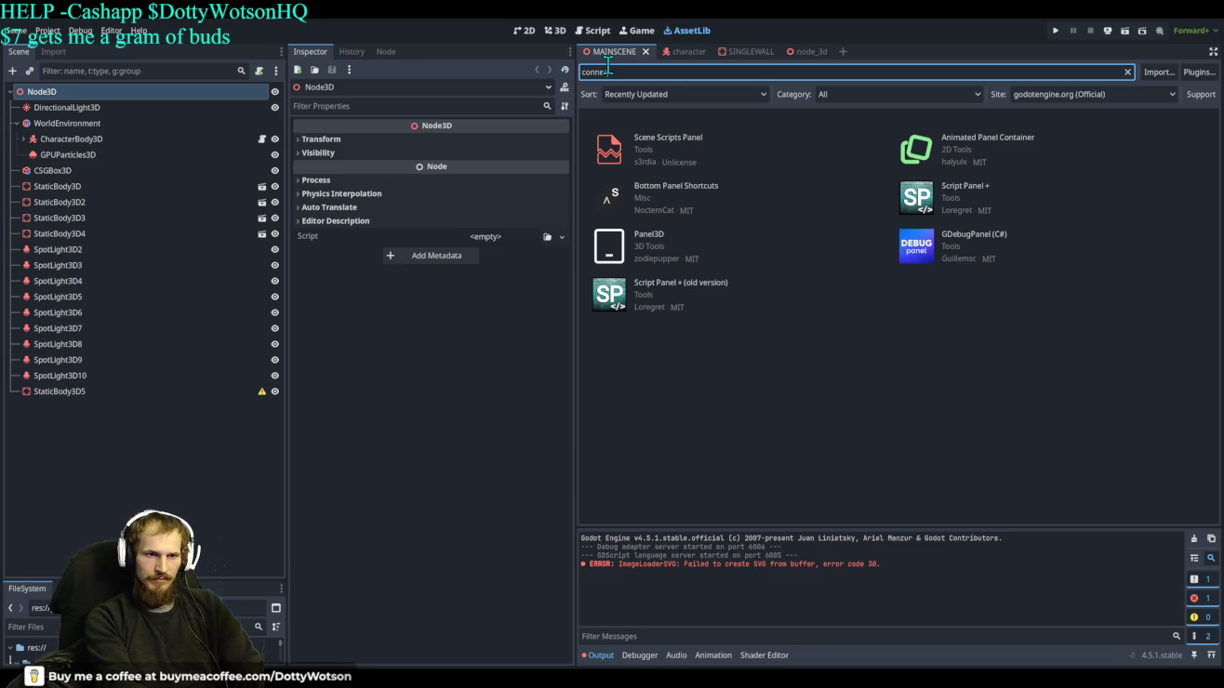
# Complete the 'connect' AssetLib search and switch over to Firefox.
pyautogui.write('ct')
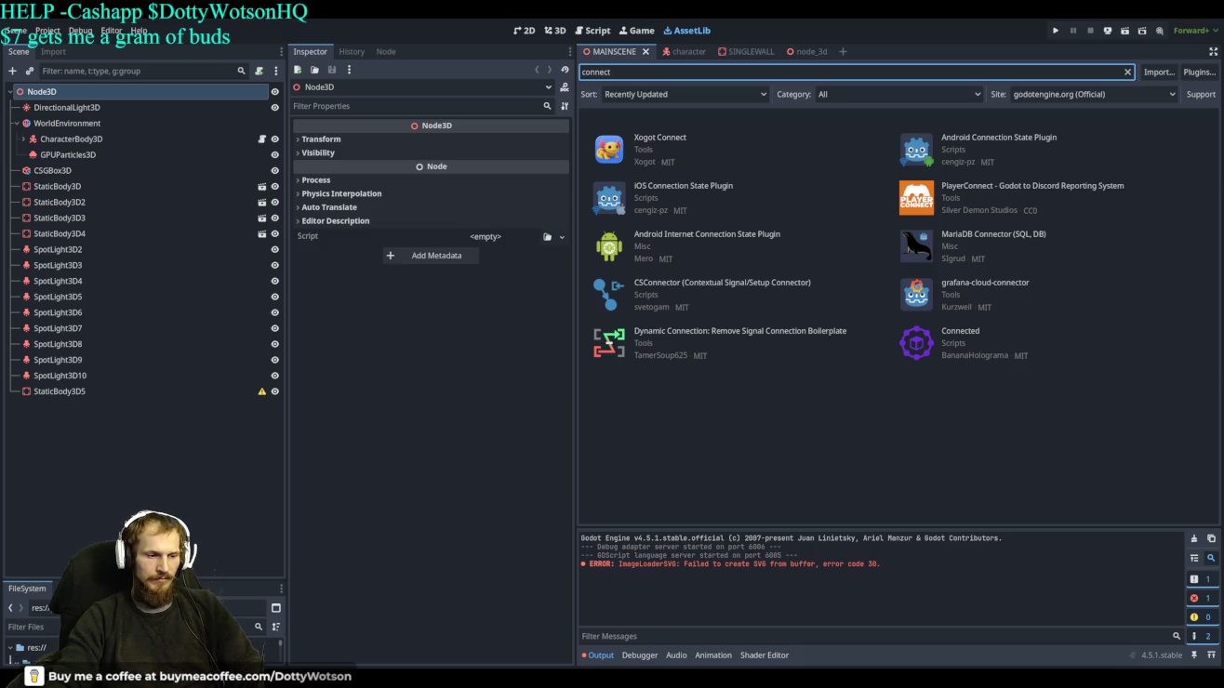
pyautogui.hotkey('alt', 'Tab')
pyautogui.click(169, 38)
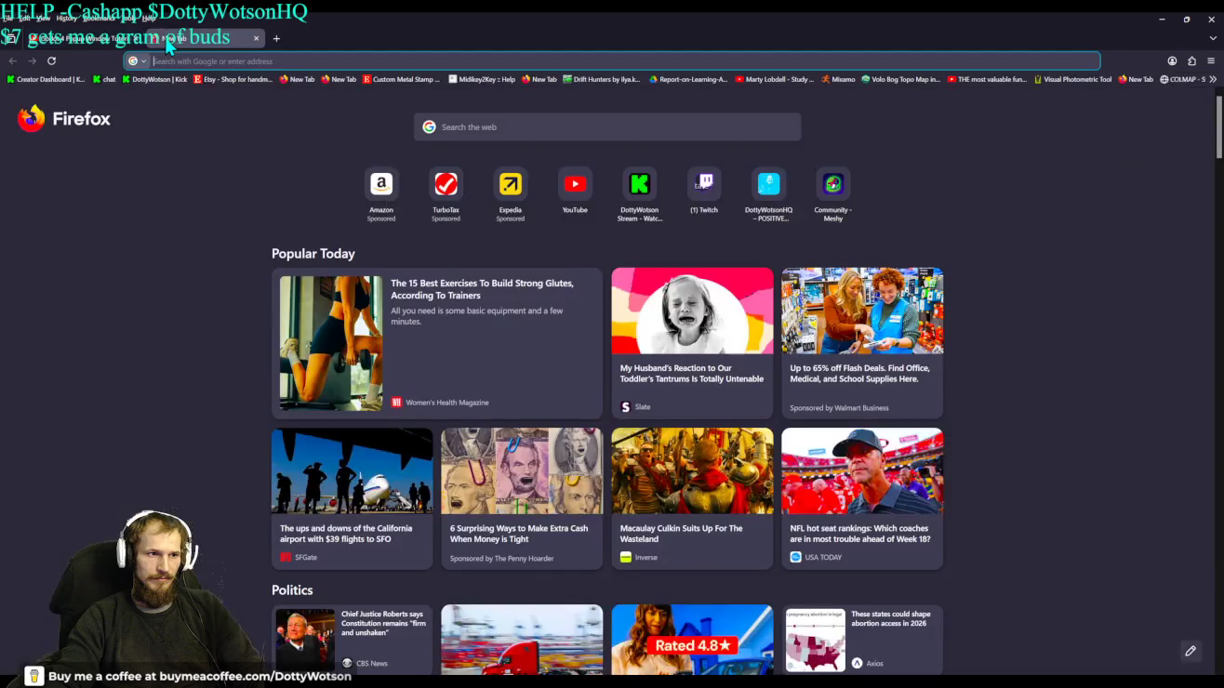
# Google 'godot plugin that shows url' and expand the full AI Overview answer.
pyautogui.write('godot plugin that sho')
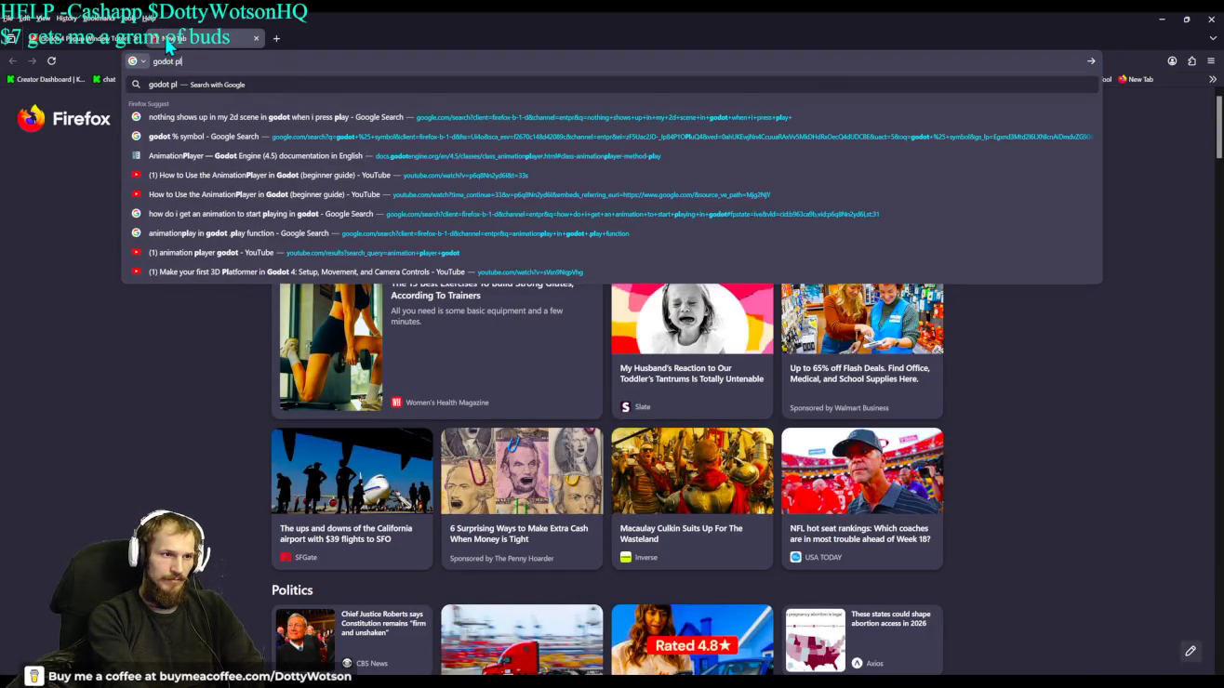
pyautogui.write('ws ')
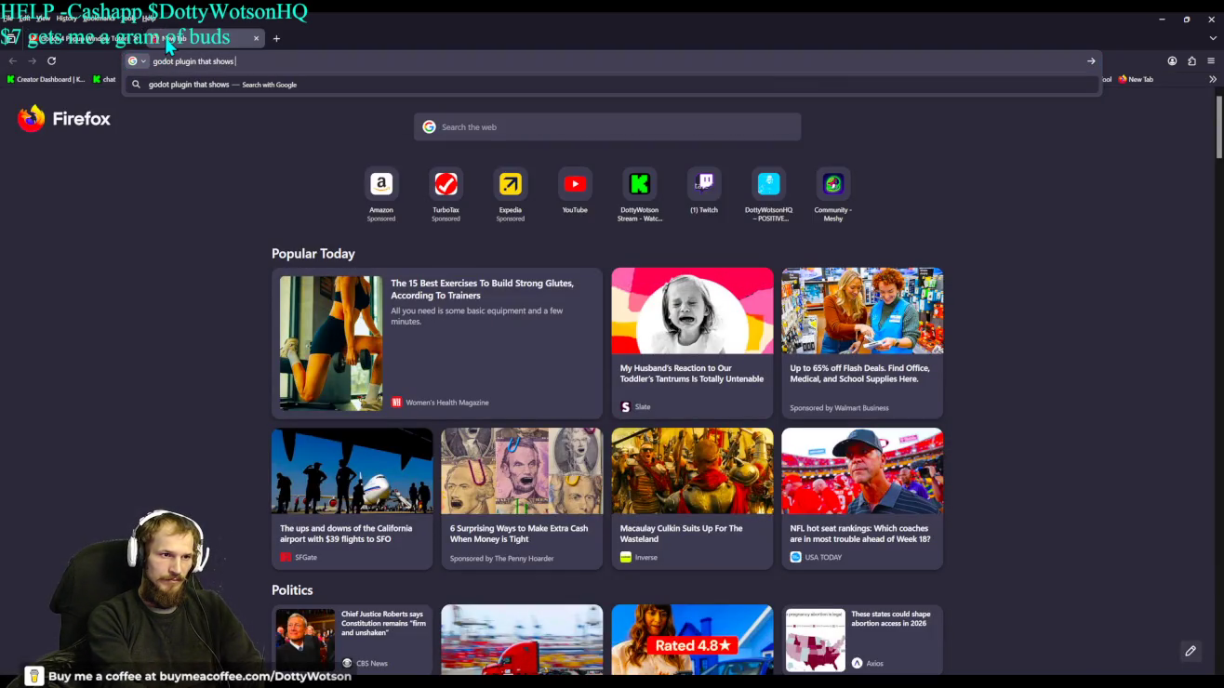
pyautogui.write('url')
pyautogui.press('Return')
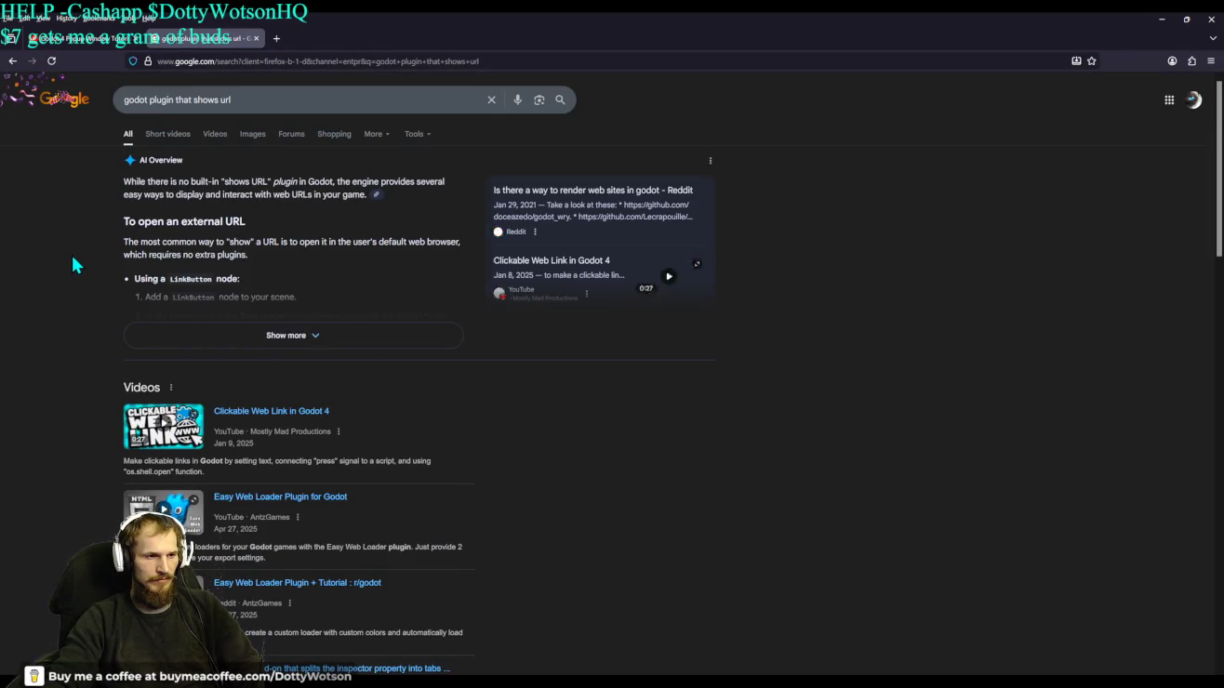
pyautogui.click(264, 335)
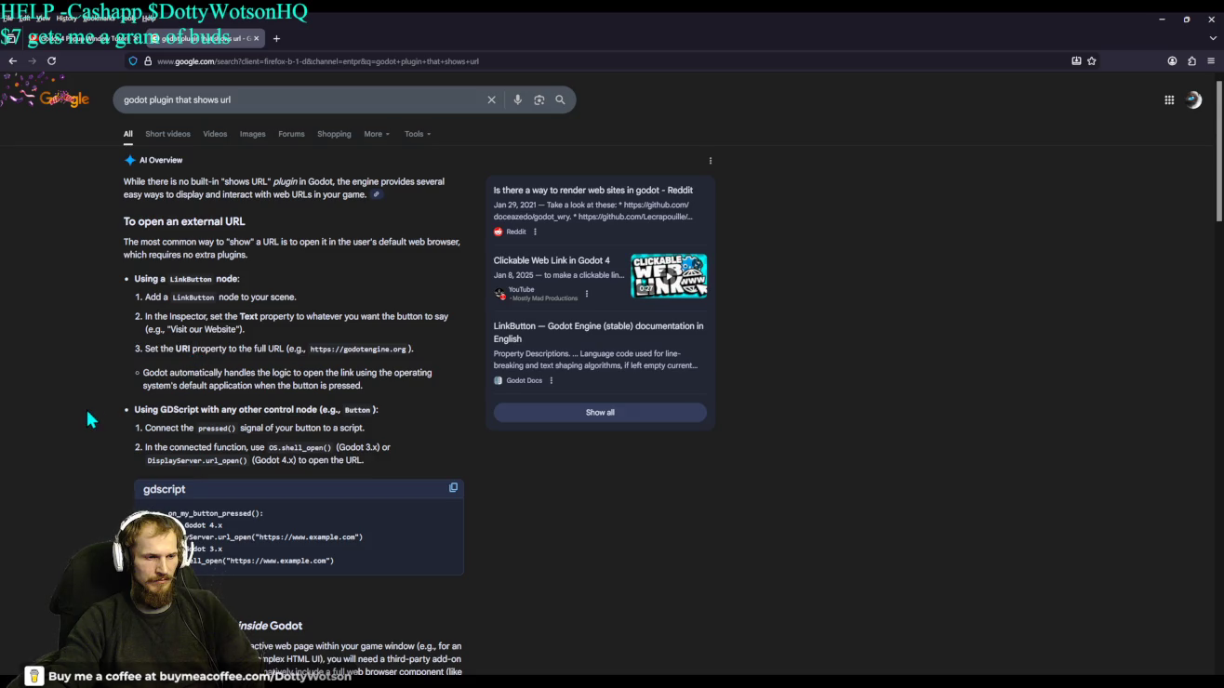
pyautogui.scroll(-4, 85, 409)
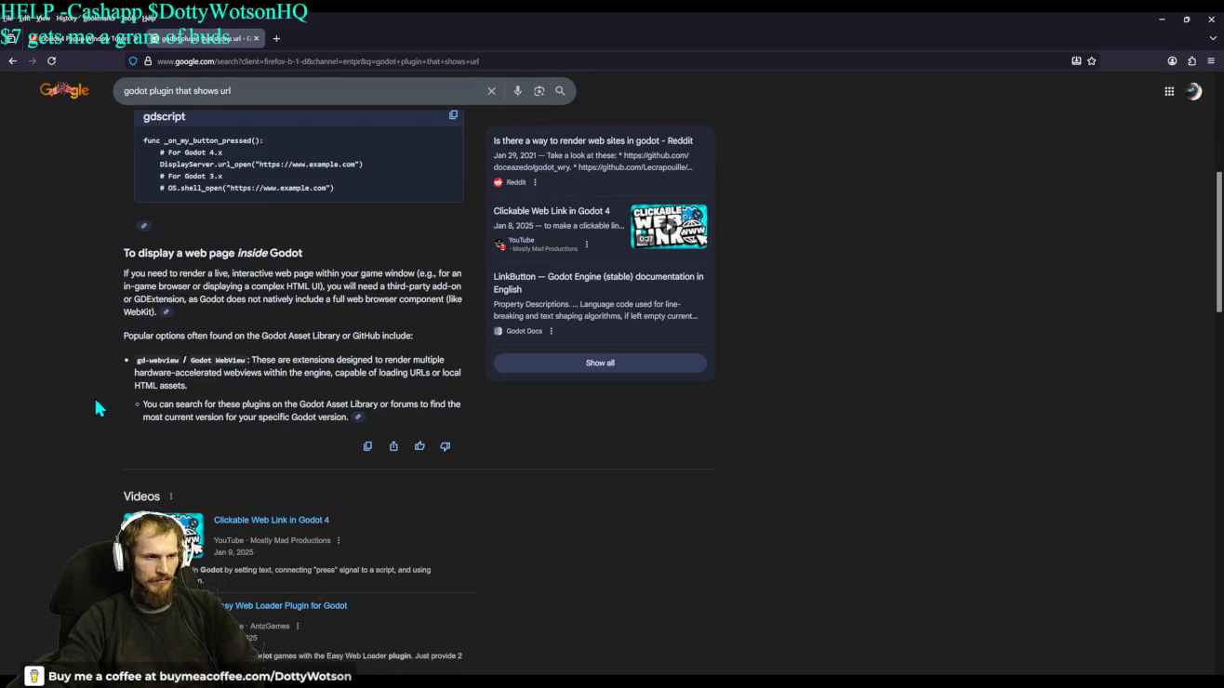
pyautogui.click(117, 84)
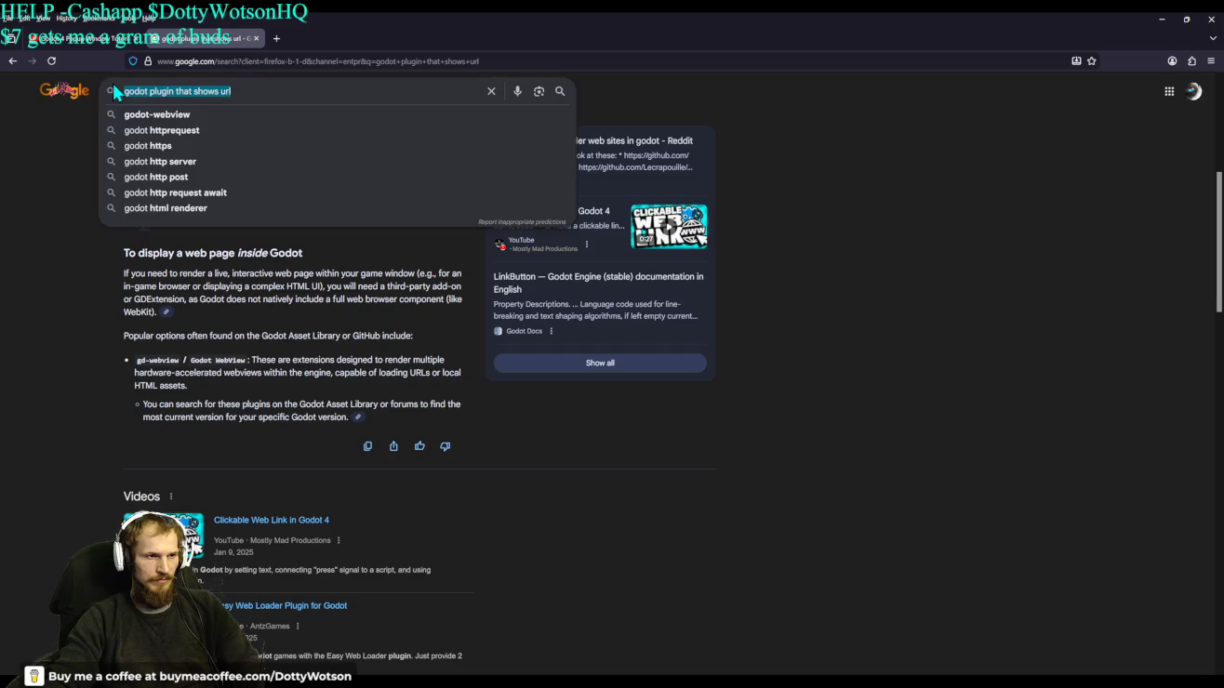
# Change the Google search to 'godot plugin web node' and expand its godot-webview AI Overview.
pyautogui.click(255, 86)
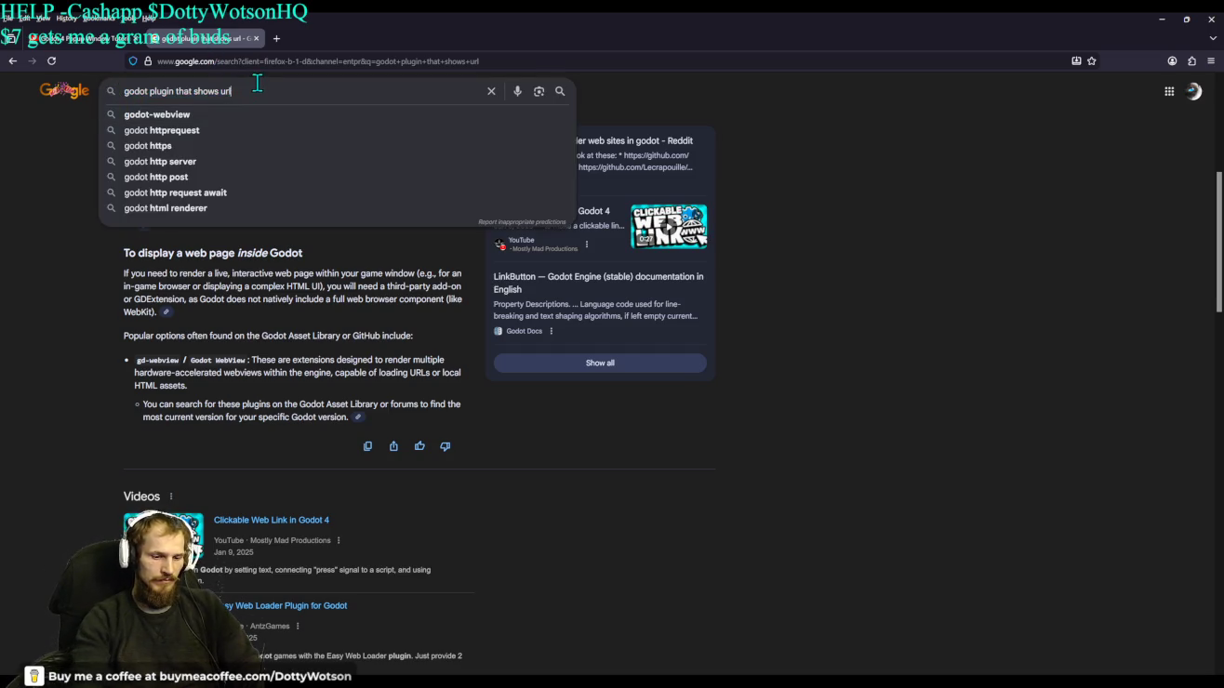
pyautogui.press('BackSpace')
pyautogui.press('BackSpace')
pyautogui.press('BackSpace')
pyautogui.press('BackSpace')
pyautogui.press('BackSpace')
pyautogui.write('web node')
pyautogui.press('Return')
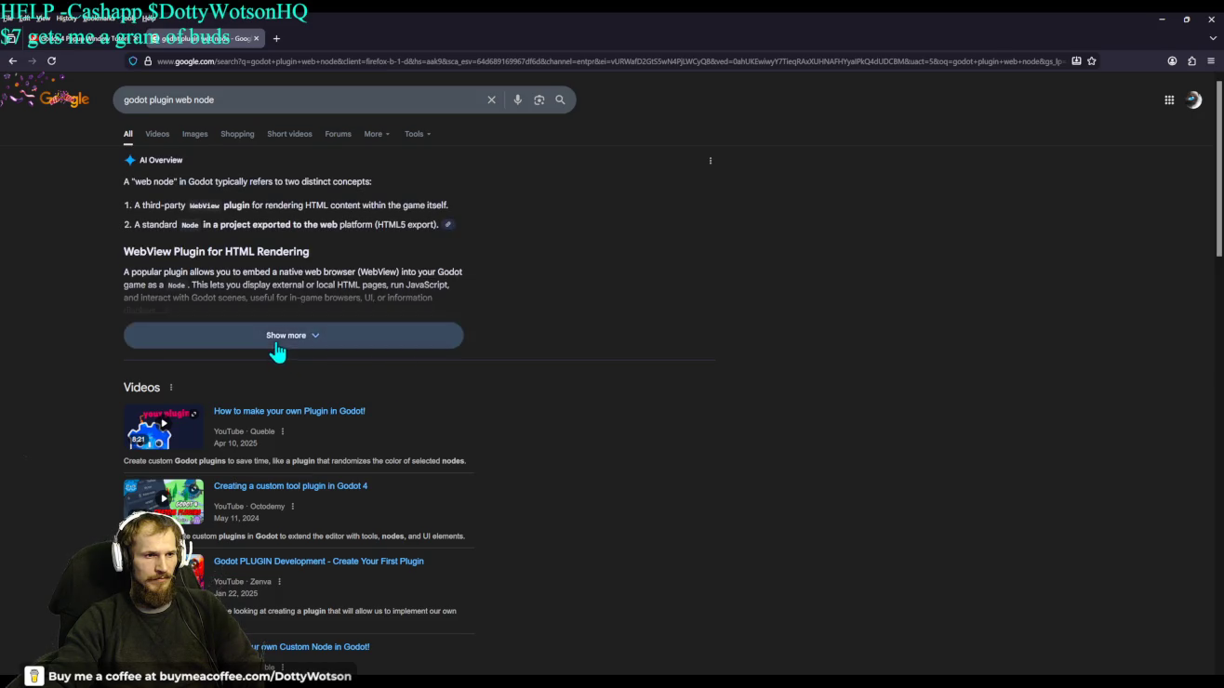
pyautogui.click(277, 349)
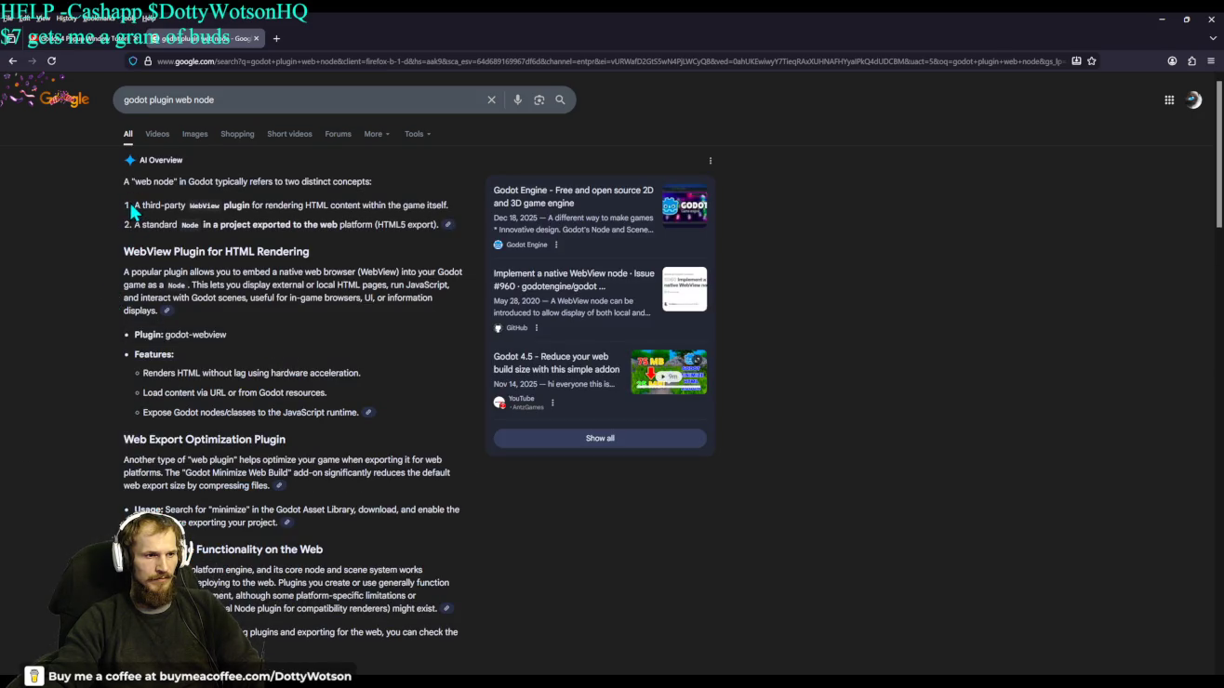
pyautogui.moveTo(340, 205); pyautogui.dragTo(135, 204)
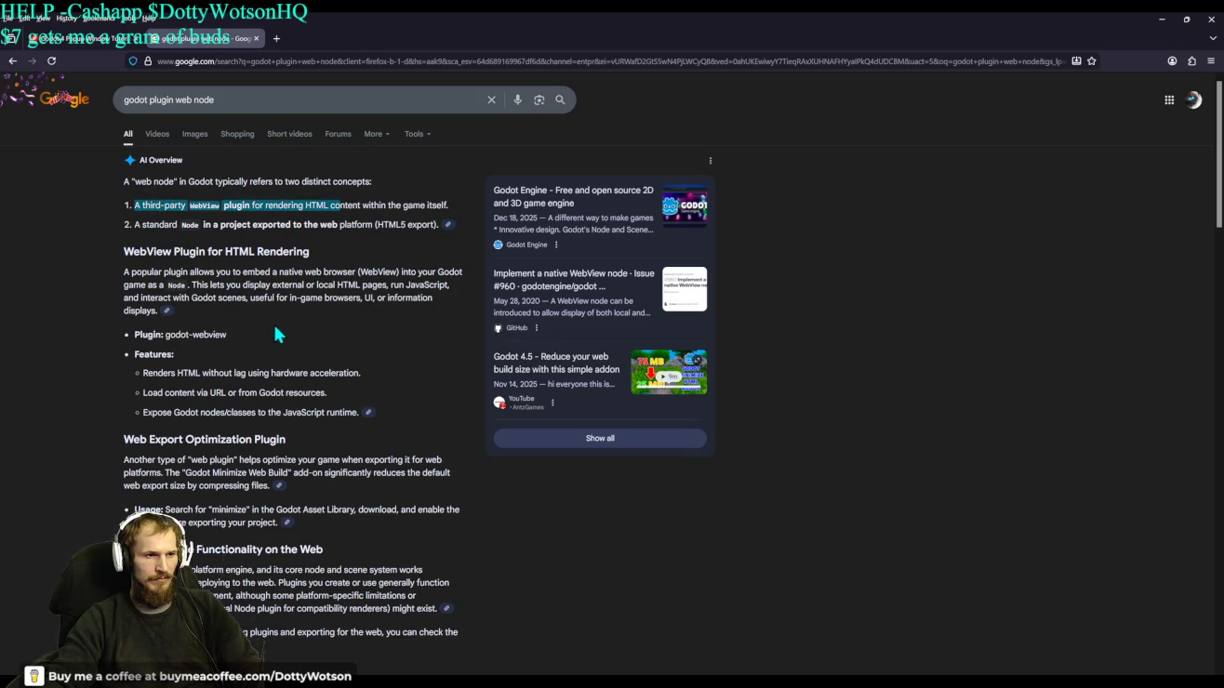
pyautogui.click(352, 324)
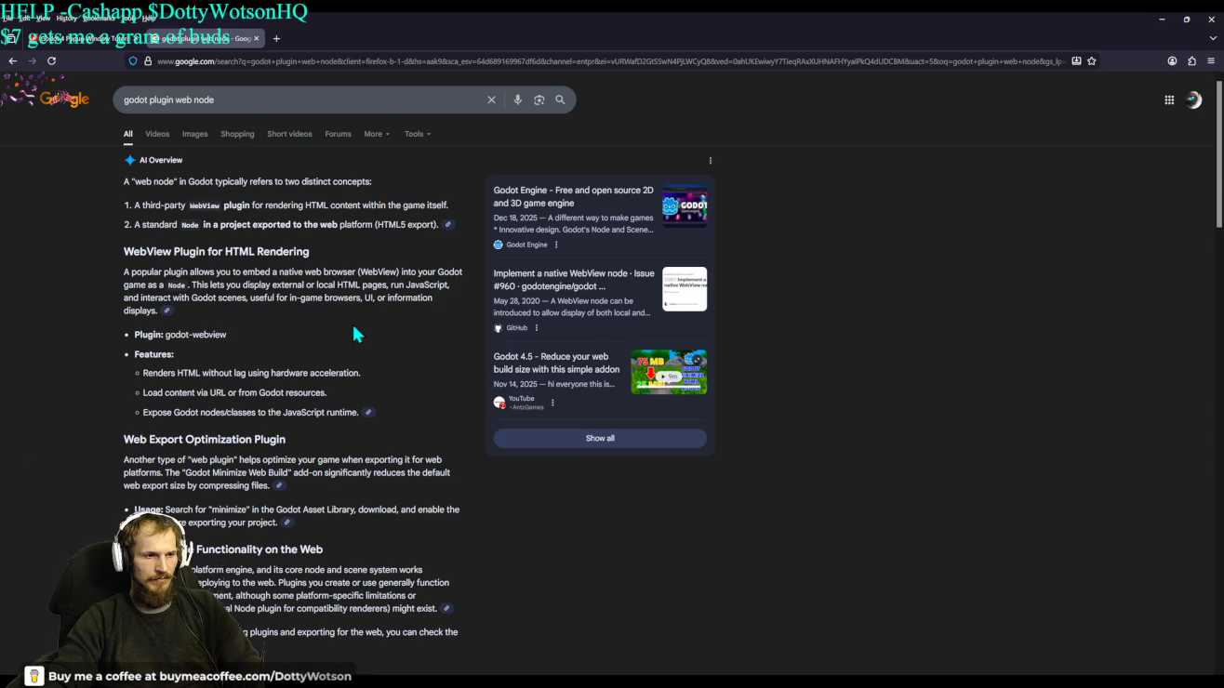
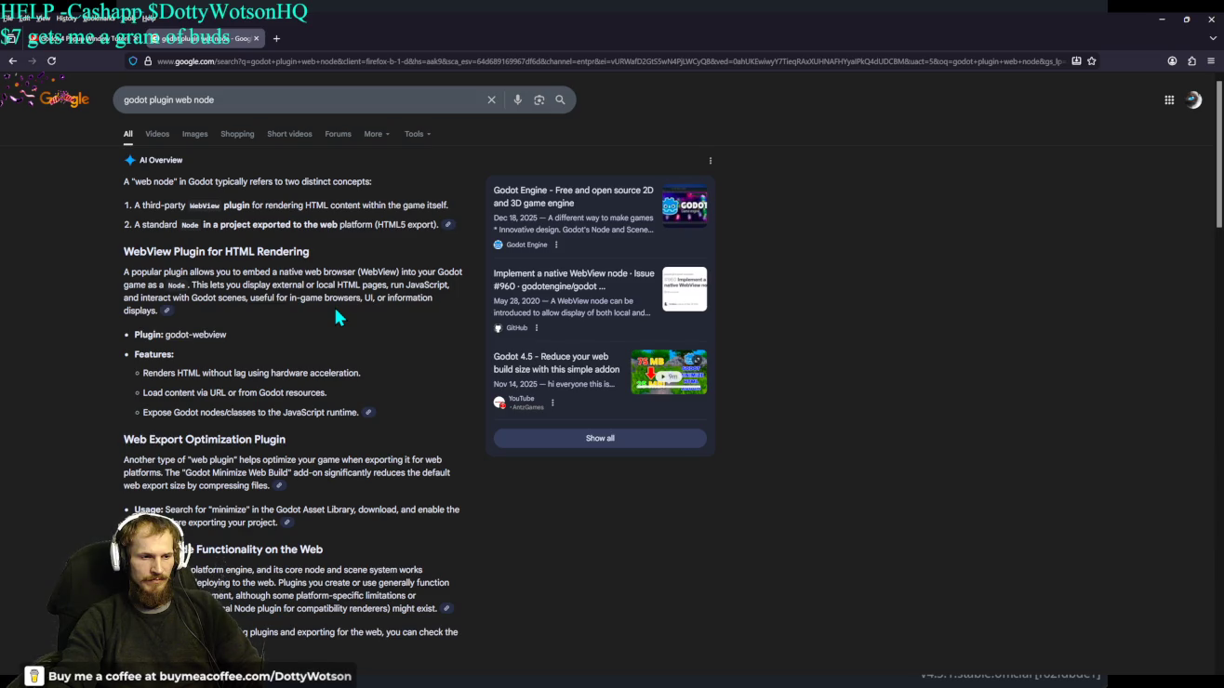
# Replace the current query with 'can you run blender inside of godot' and search.
pyautogui.scroll(-4, 334, 310)
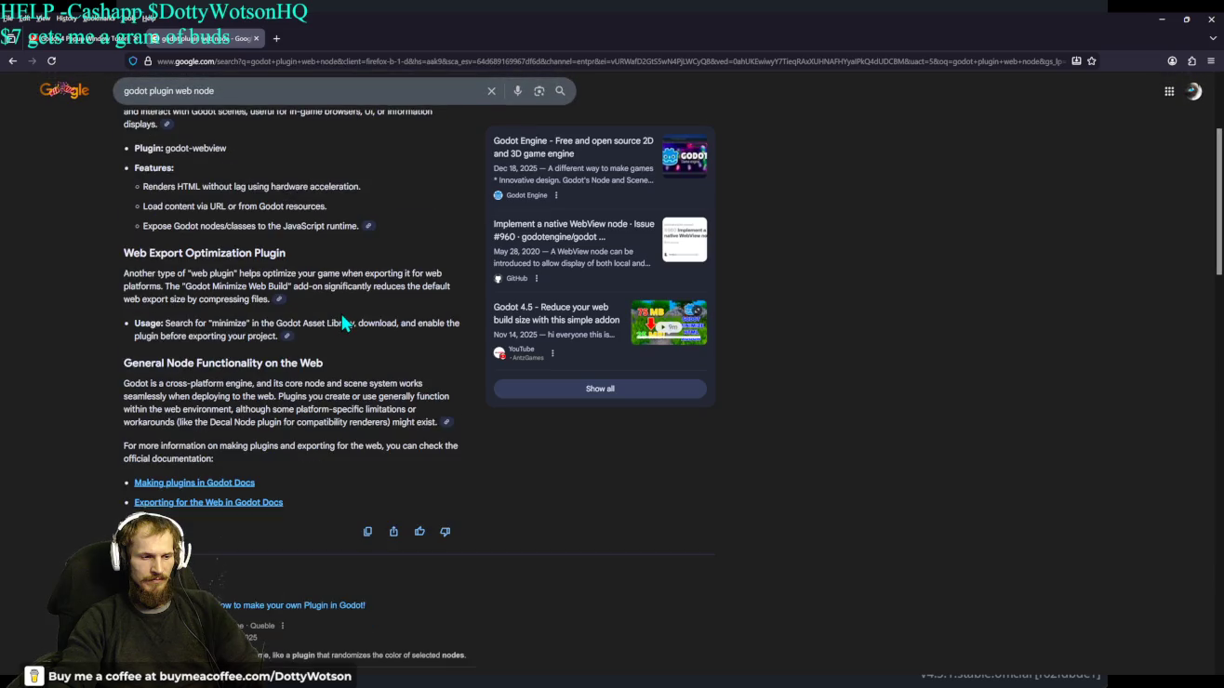
pyautogui.scroll(-4, 371, 318)
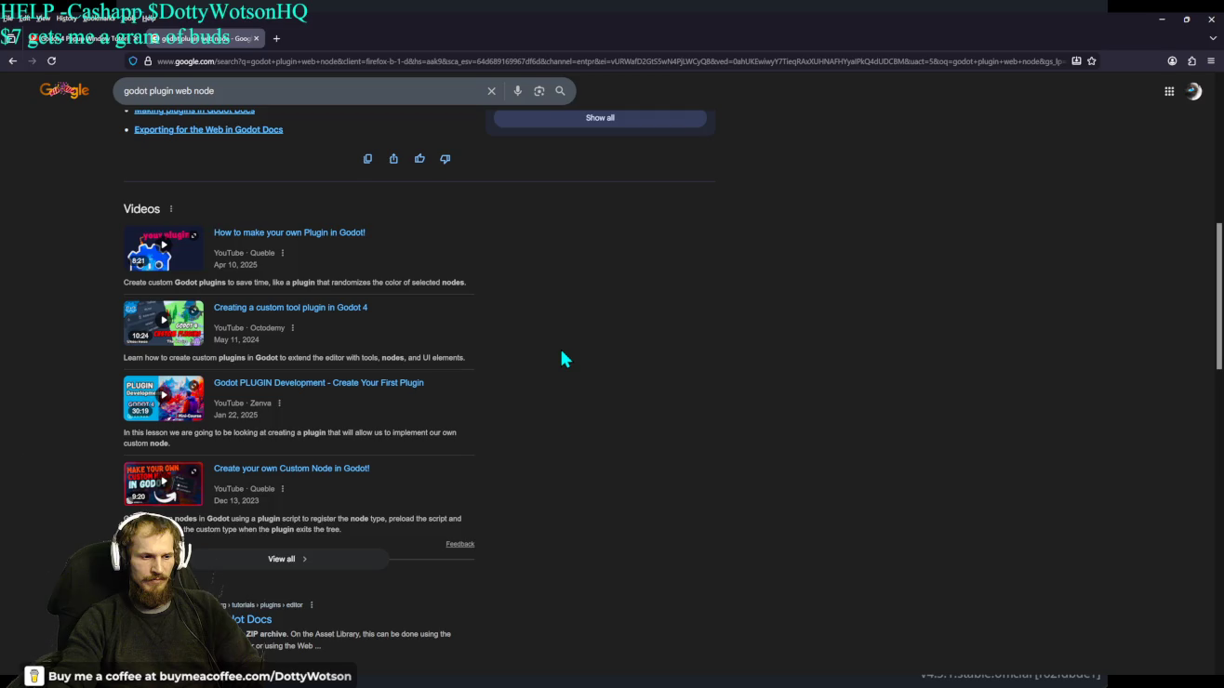
pyautogui.tripleClick(168, 90)
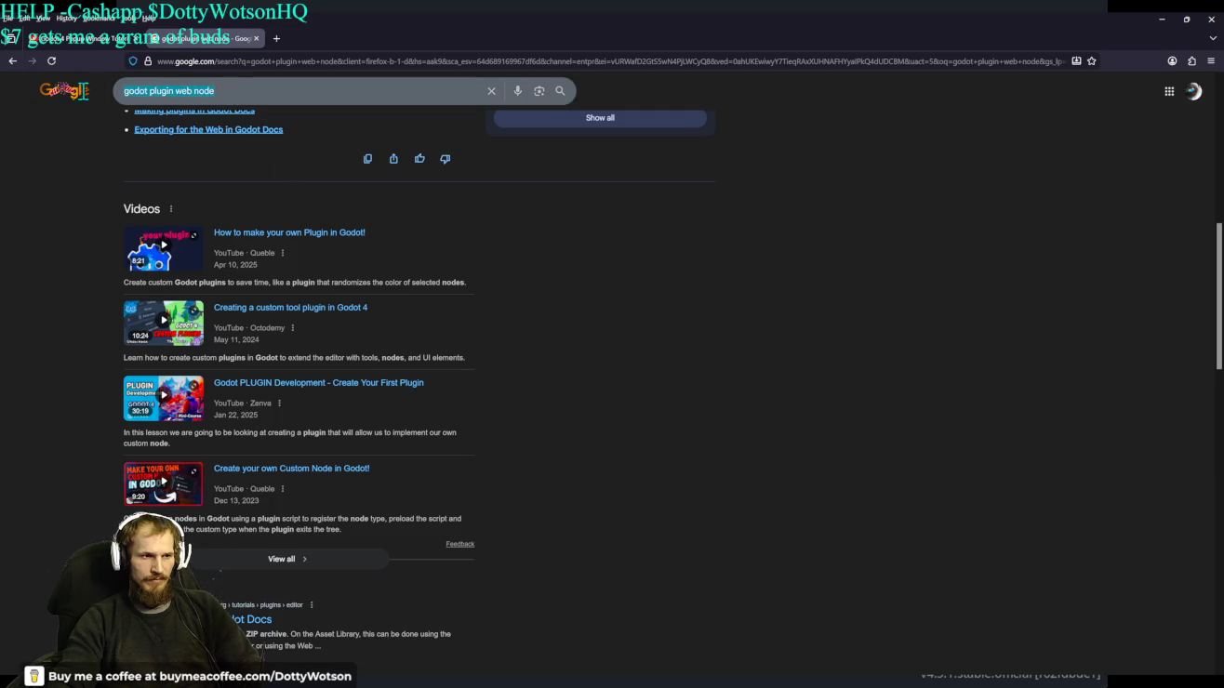
pyautogui.write('can you run ')
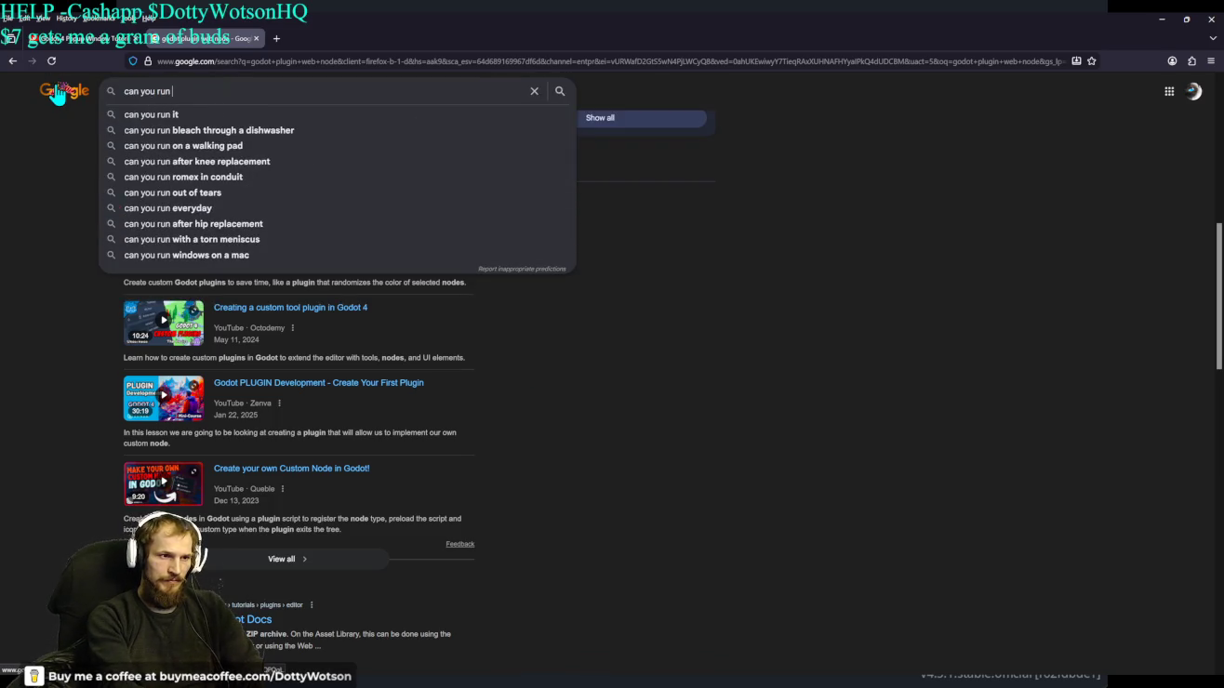
pyautogui.write('blender inside of godot')
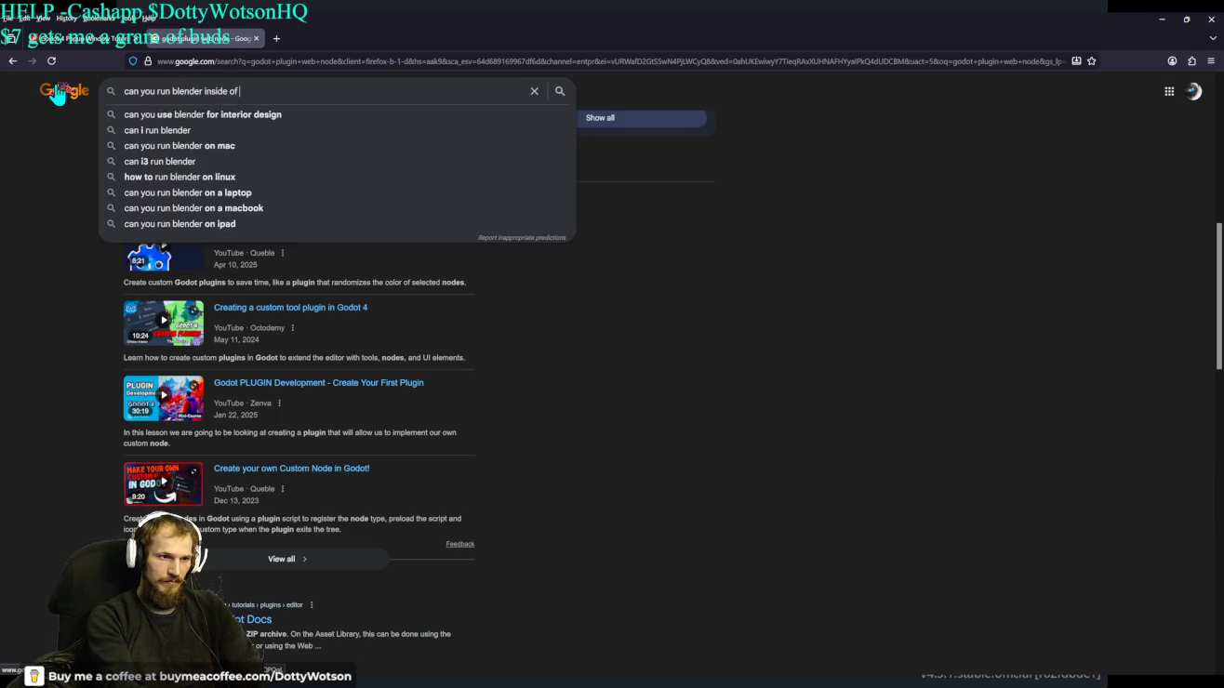
pyautogui.press('Return')
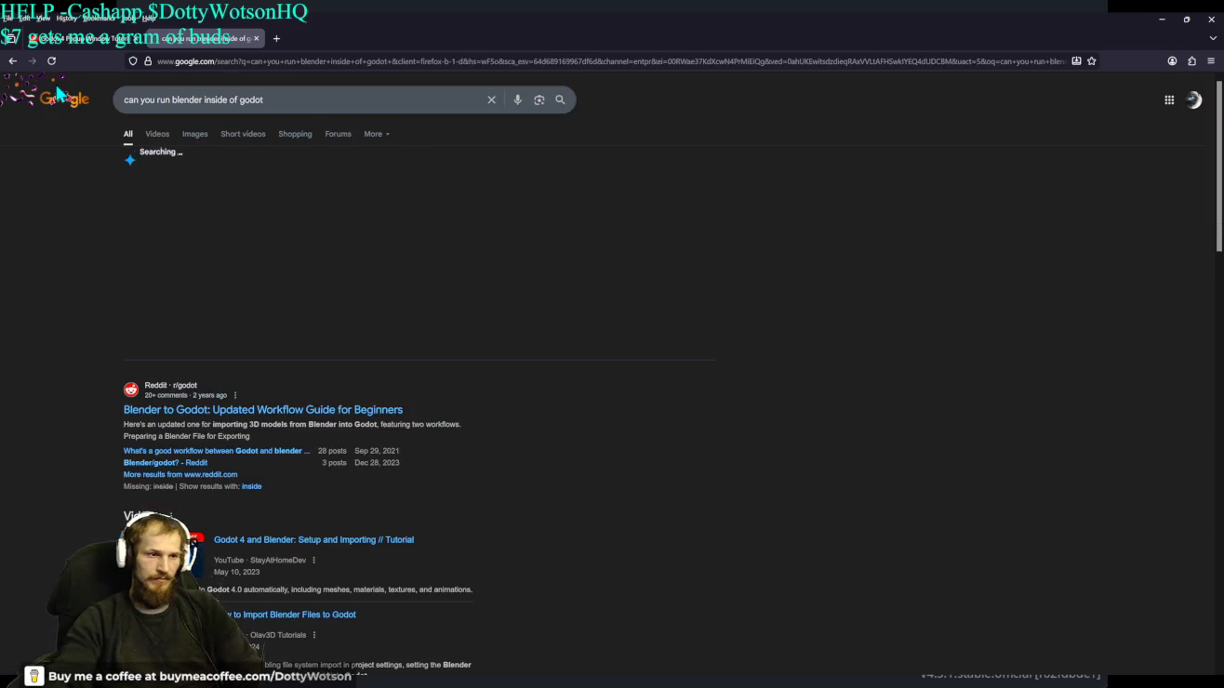
# Expand and read the AI Overview, which says Blender can't run inside Godot.
pyautogui.click(266, 335)
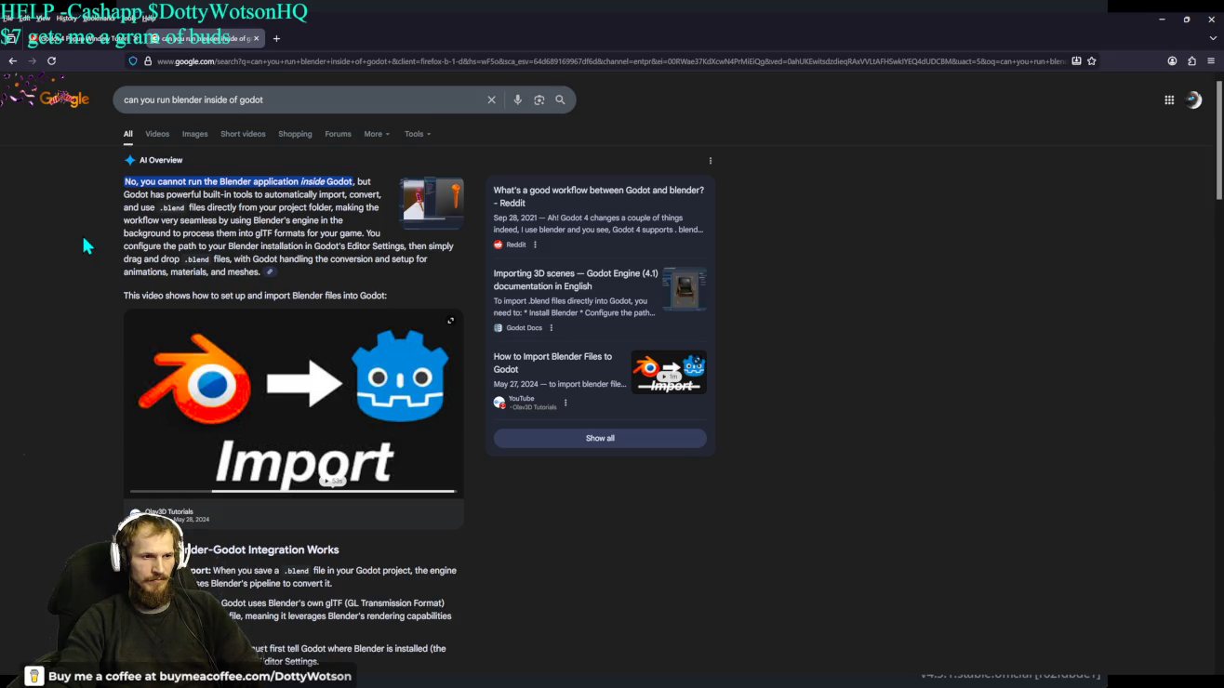
pyautogui.scroll(-6, 85, 247)
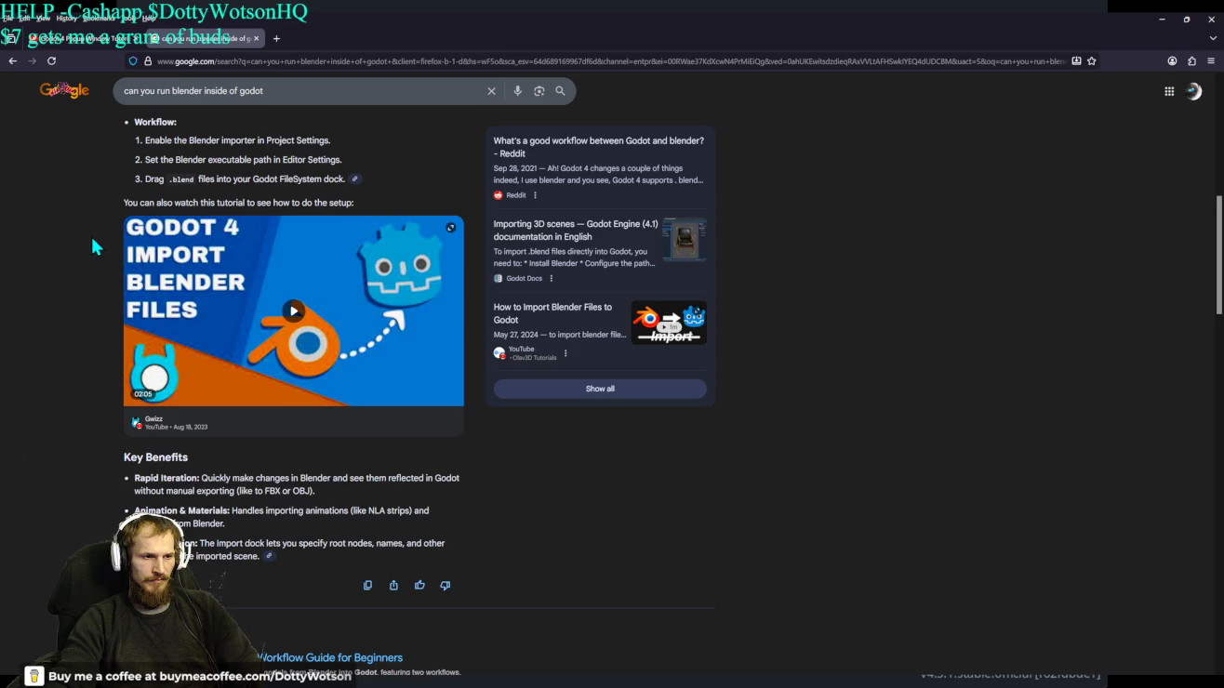
pyautogui.scroll(-4, 91, 244)
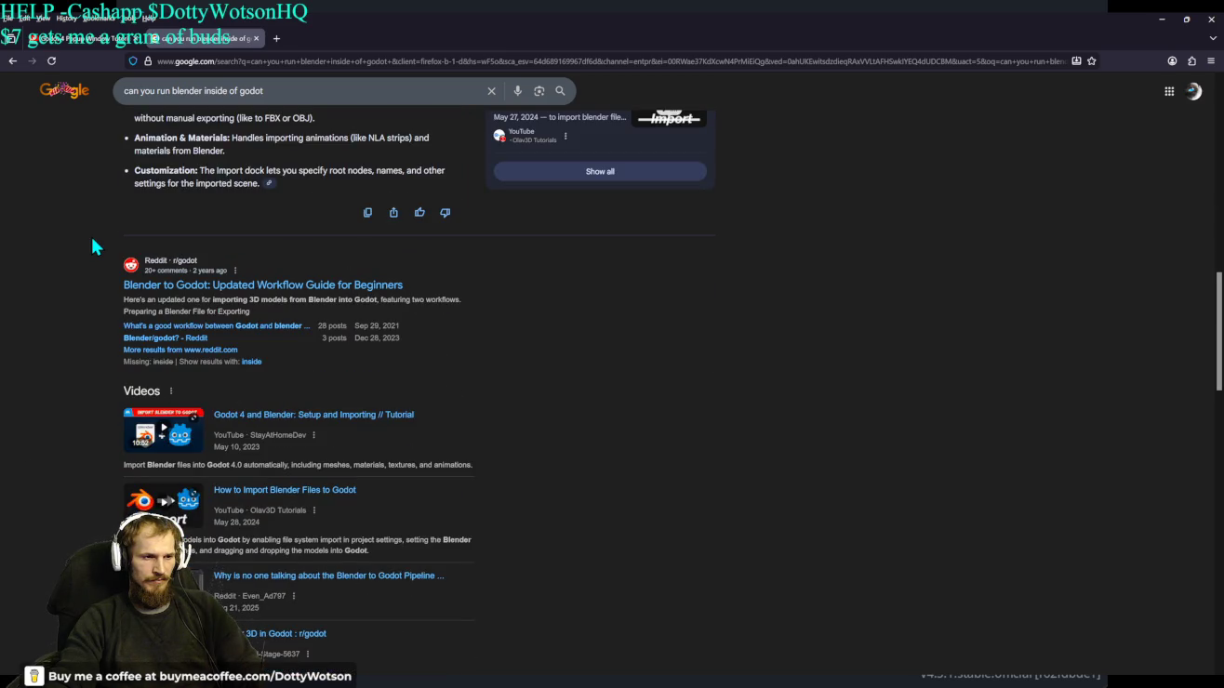
# Search for the reworded question 'could you run blender inside godot'.
pyautogui.press('/')
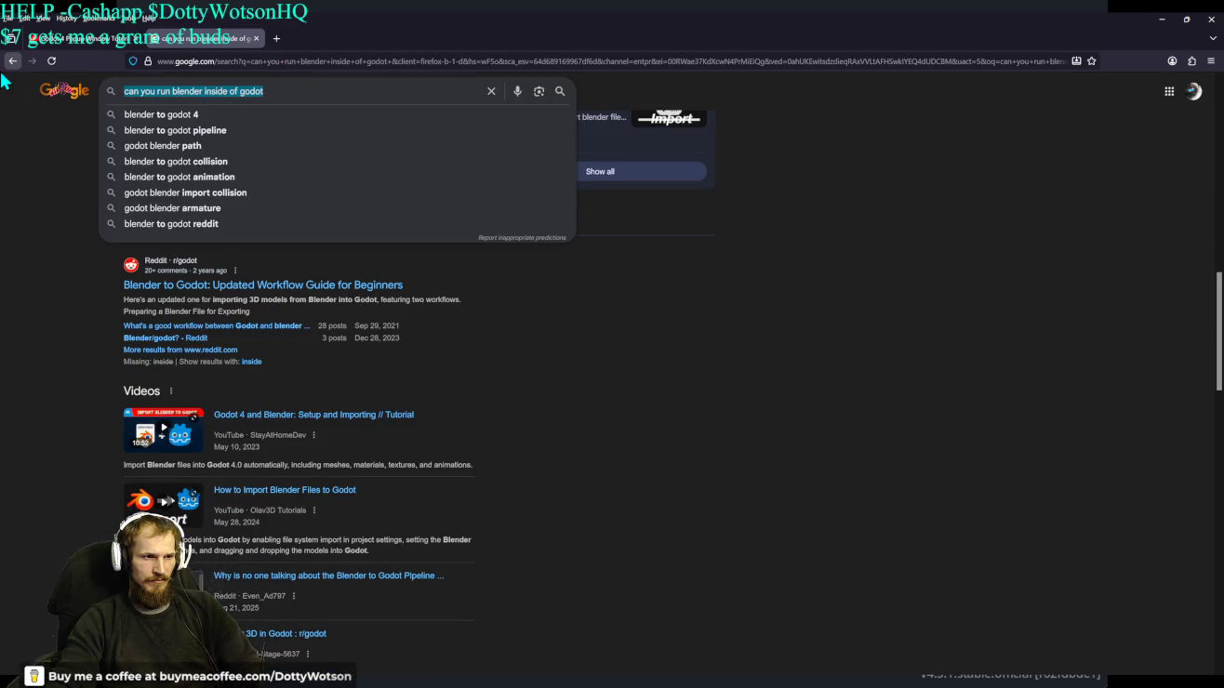
pyautogui.write('could you ru')
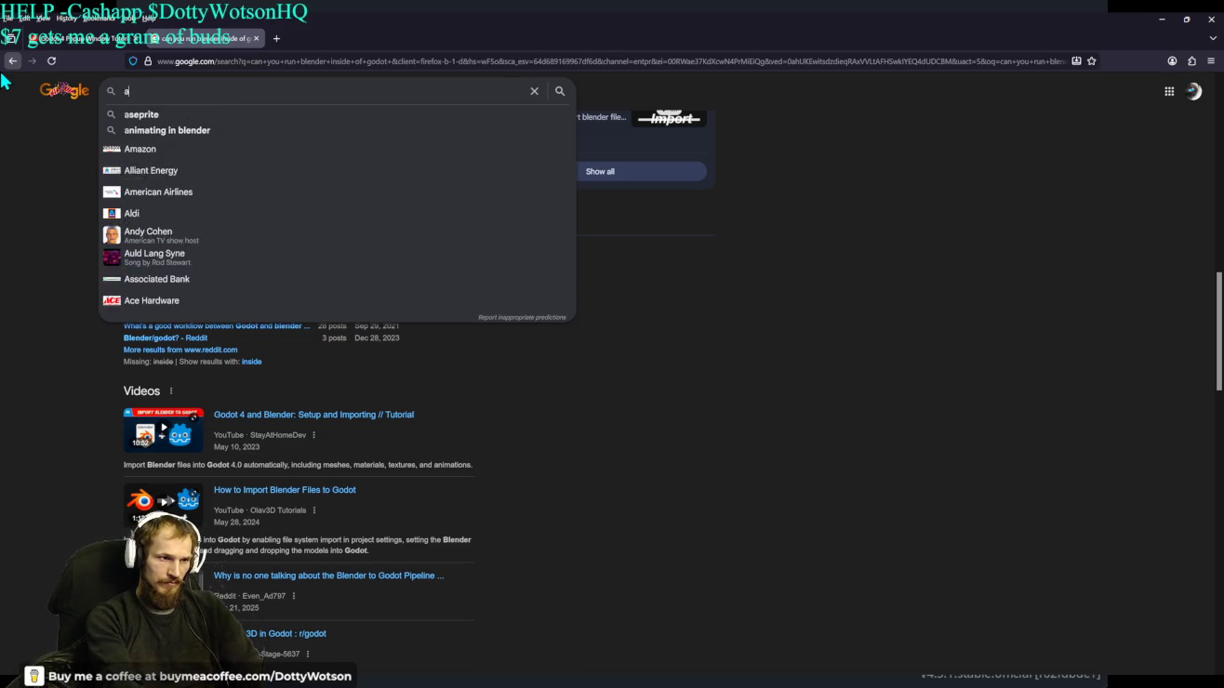
pyautogui.write('n ')
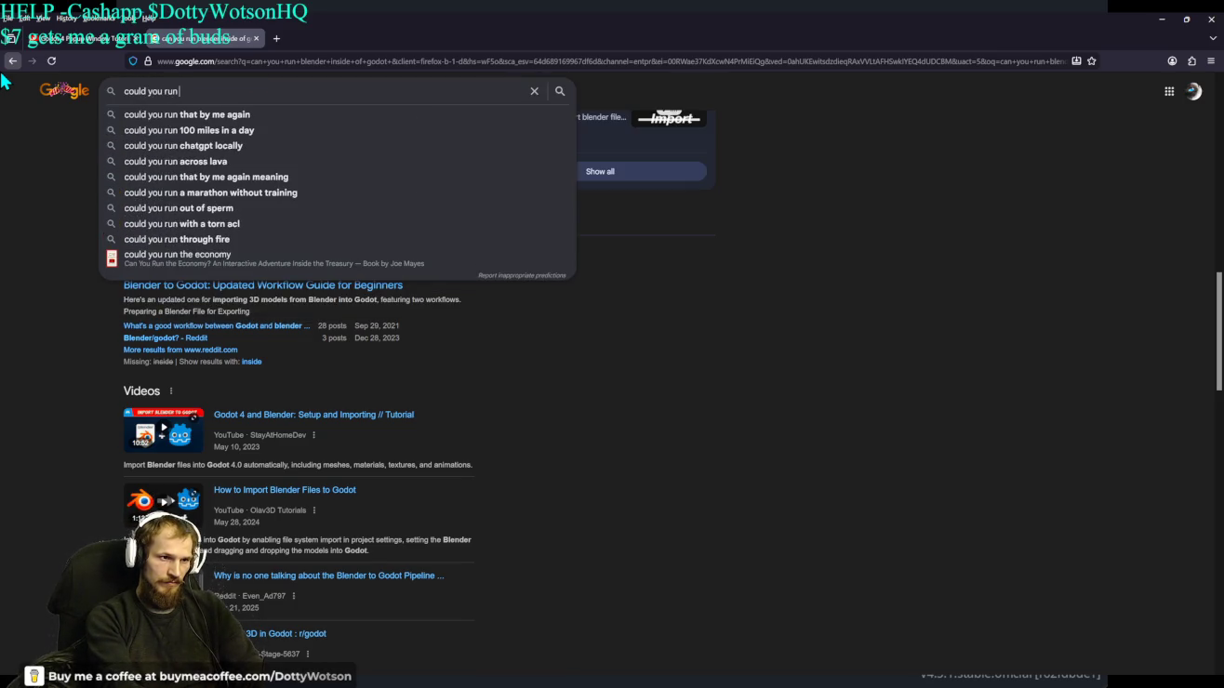
pyautogui.write('blender inside godot')
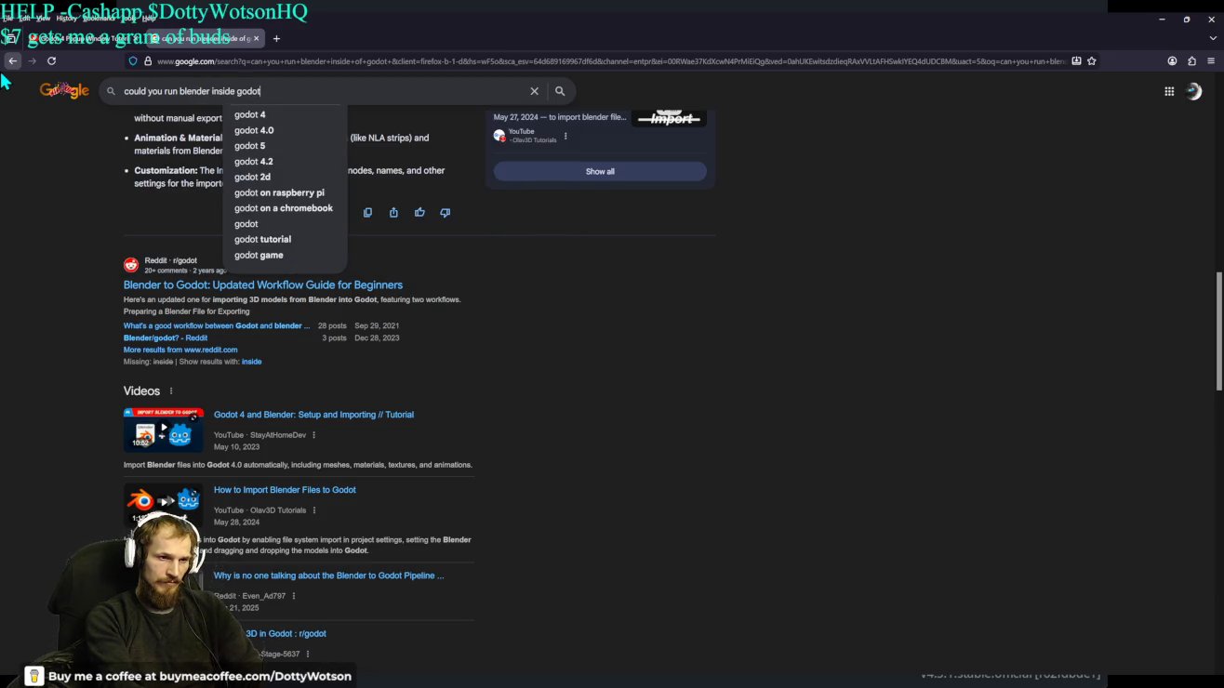
pyautogui.press('Return')
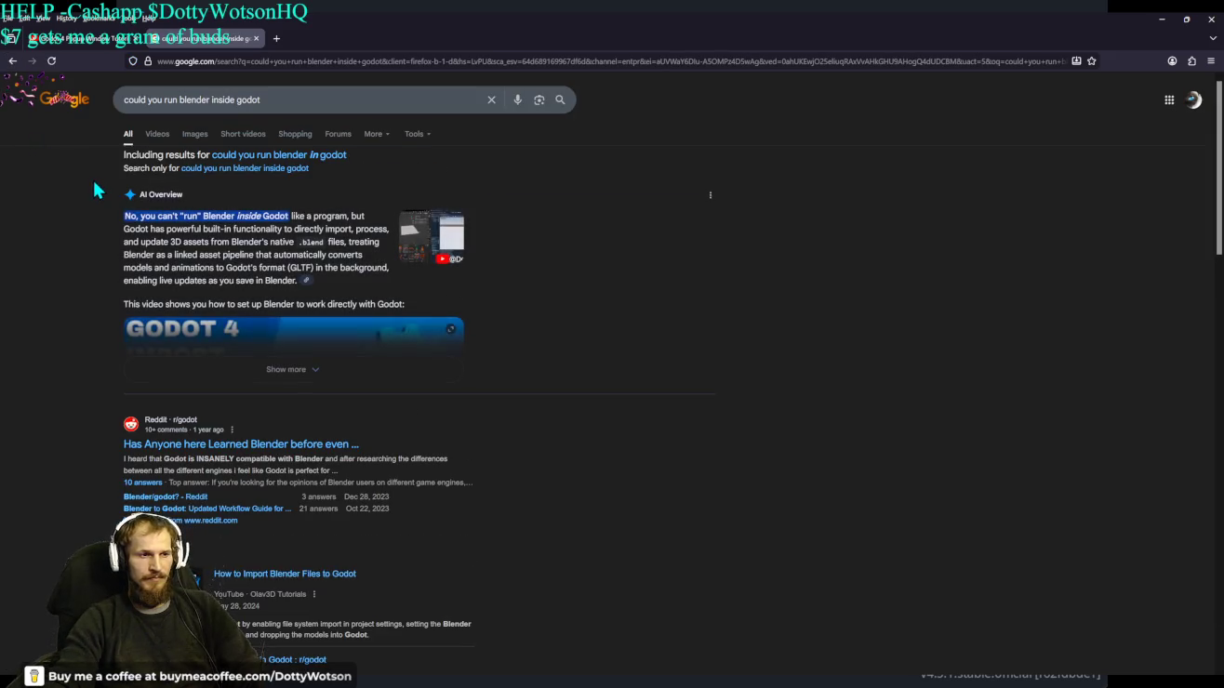
# Expand the AI Overview on Godot's direct .blend import pipeline and scroll through the results.
pyautogui.click(274, 371)
pyautogui.scroll(-10, 76, 326)
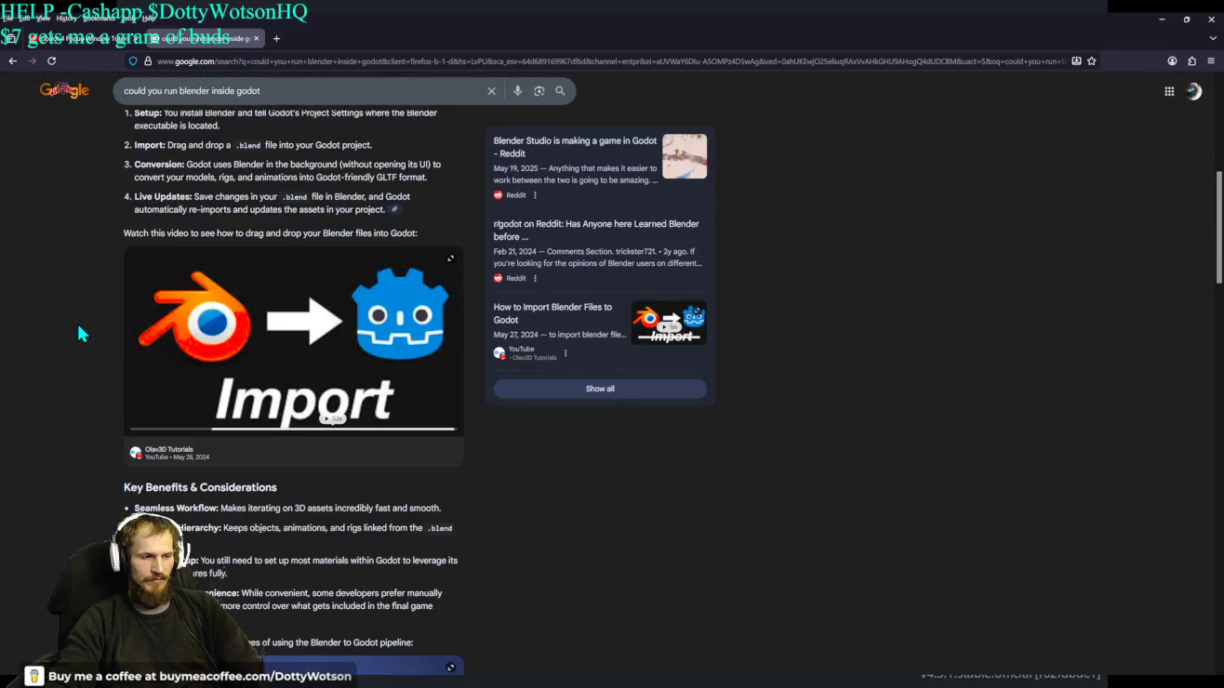
pyautogui.scroll(-4, 77, 336)
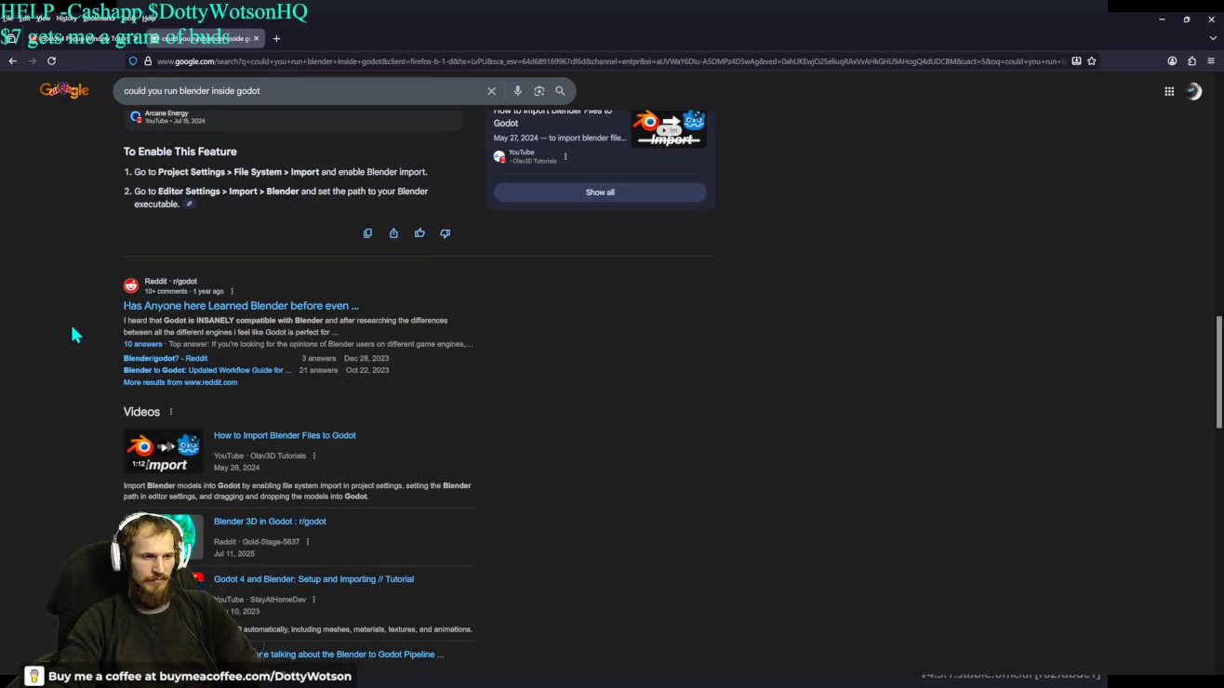
pyautogui.scroll(-2, 100, 323)
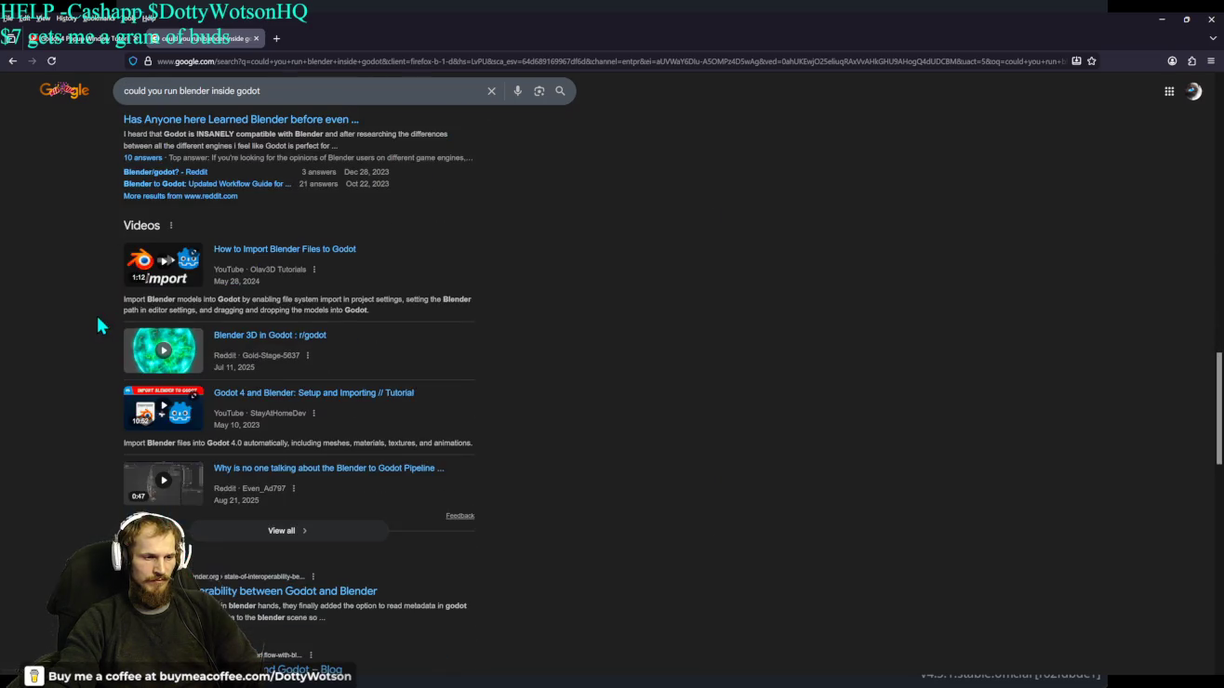
pyautogui.scroll(-3, 100, 324)
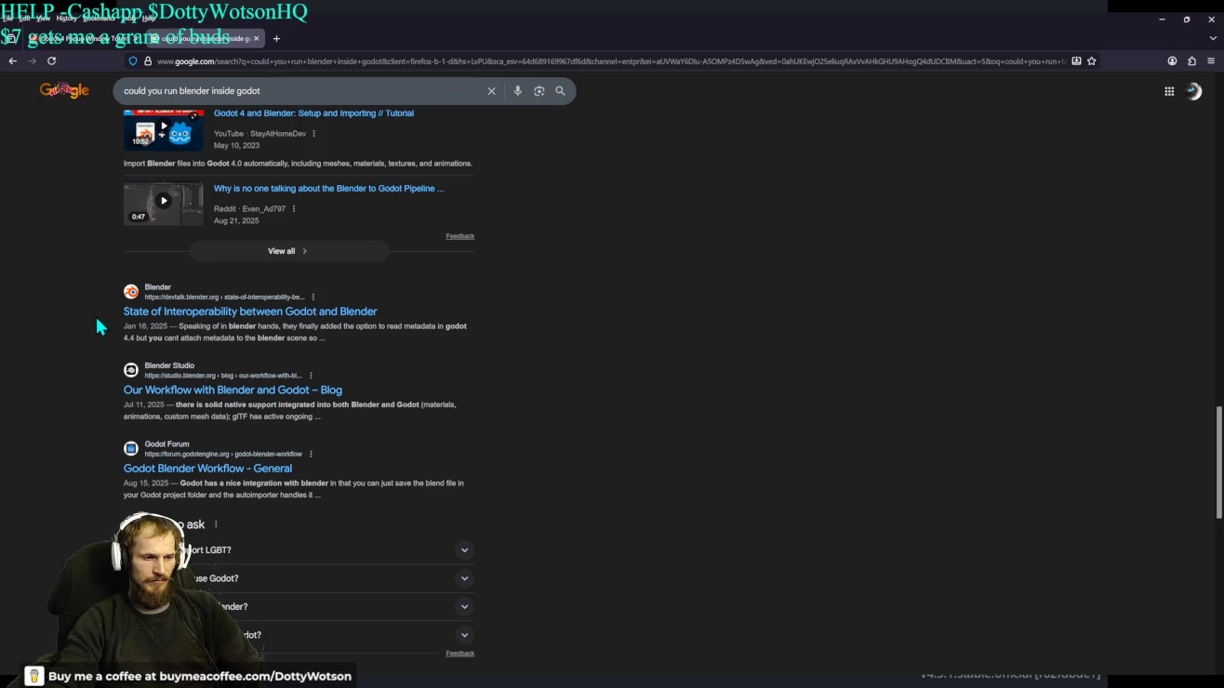
pyautogui.scroll(-2, 98, 320)
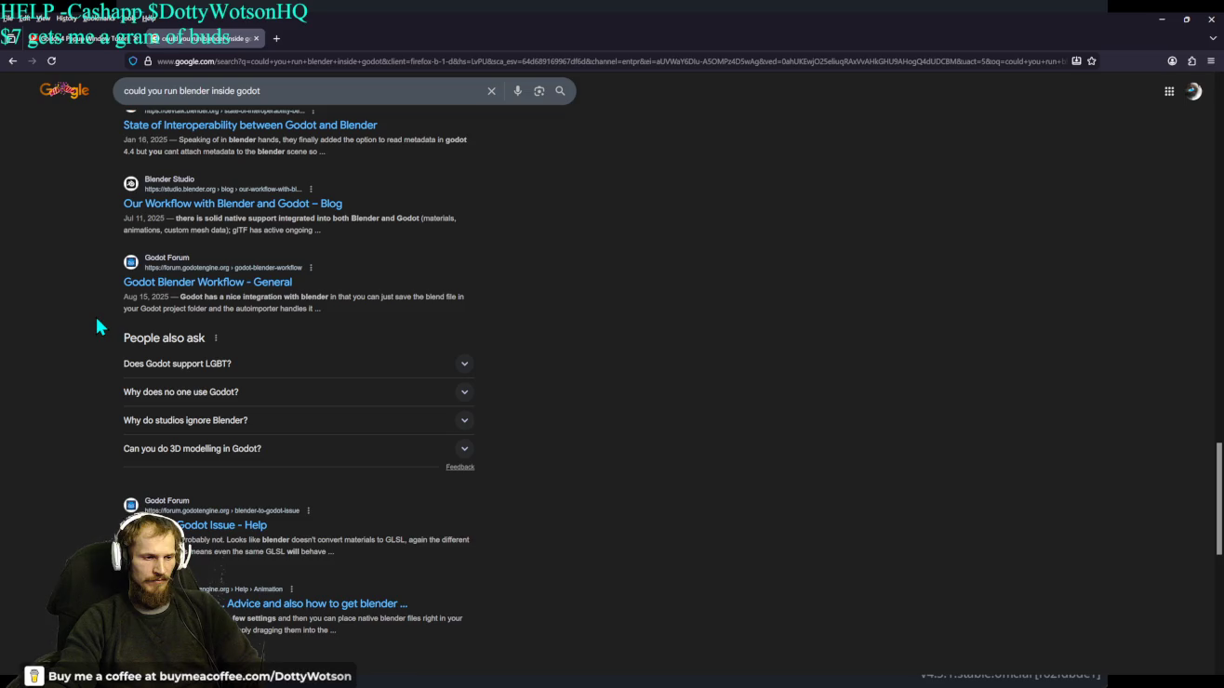
pyautogui.scroll(-2, 98, 323)
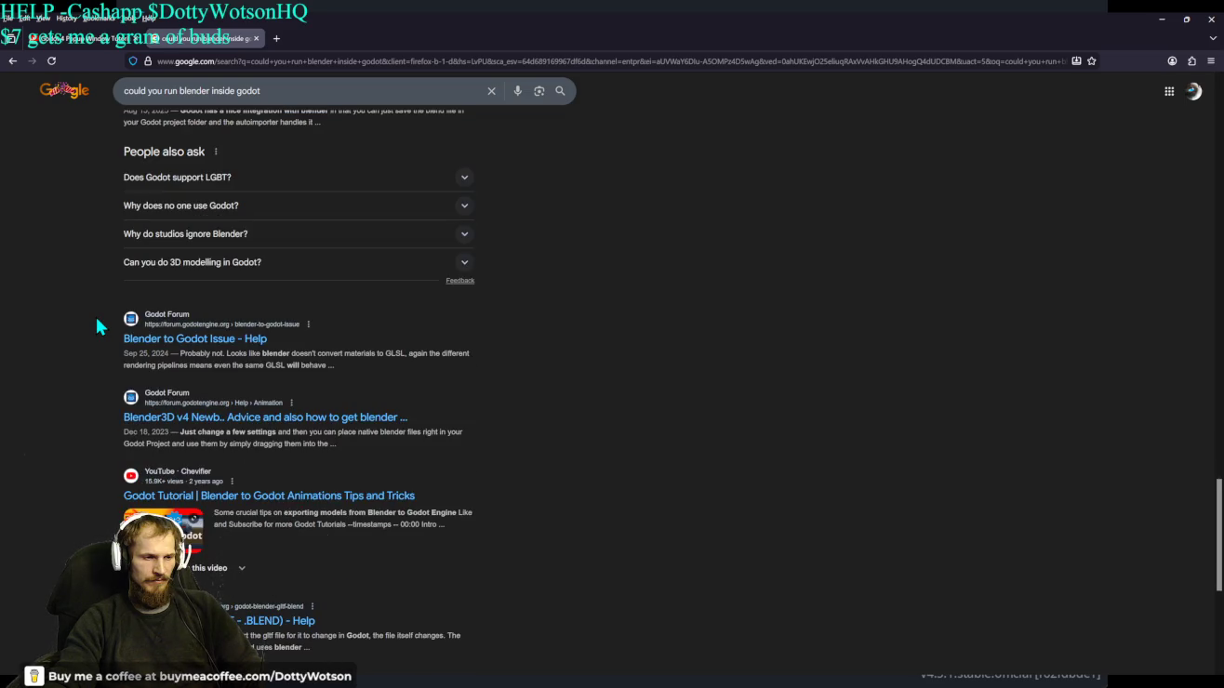
pyautogui.scroll(-3, 97, 326)
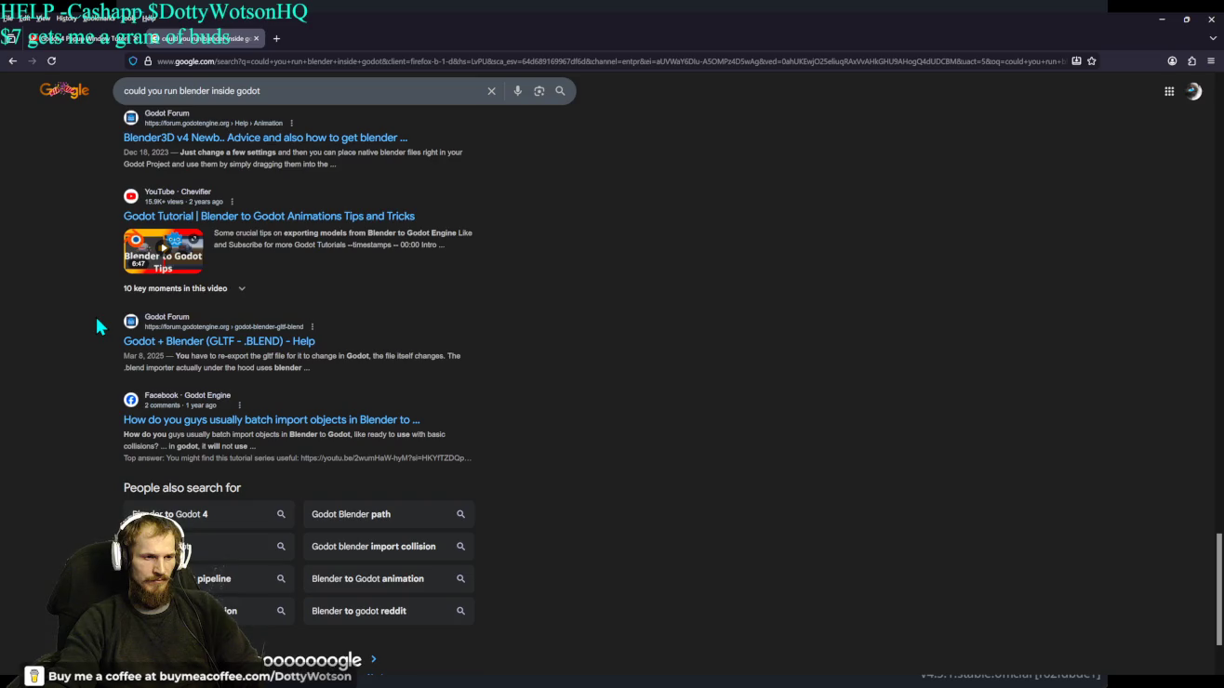
pyautogui.scroll(15, 99, 324)
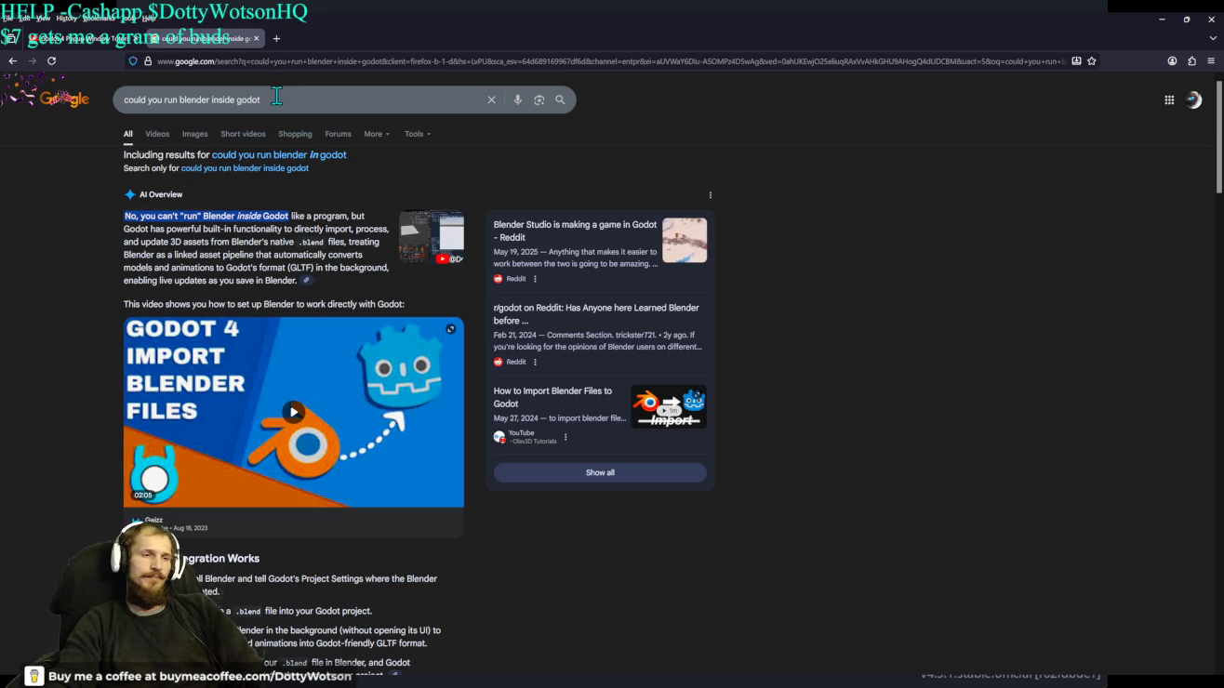
# Search 'how can i pull up a web view in godot' and expand the AI Overview's webview add-ons.
pyautogui.tripleClick(276, 99)
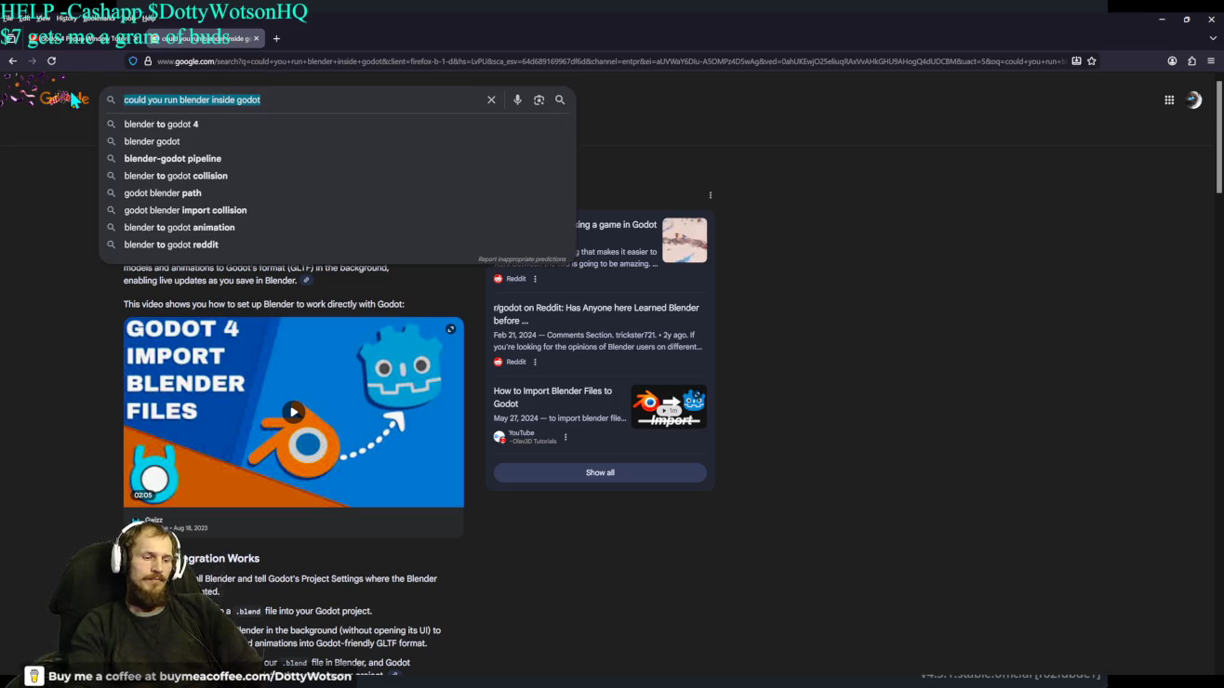
pyautogui.write('how can ')
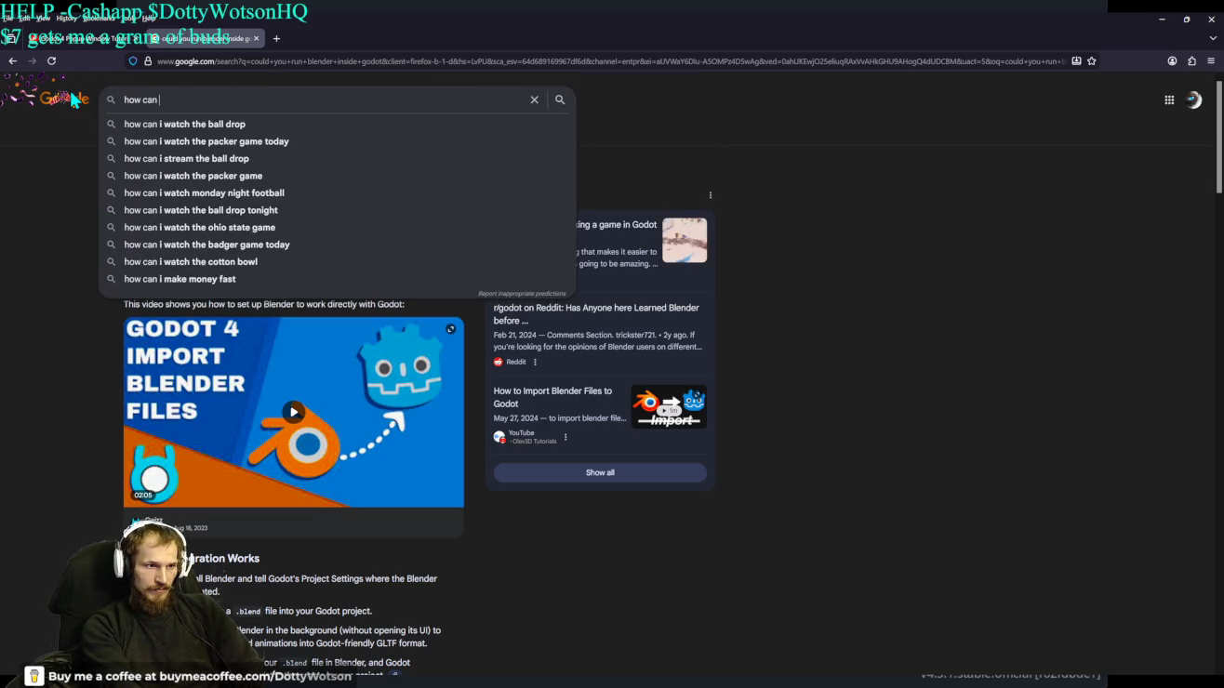
pyautogui.write('i pull up a ')
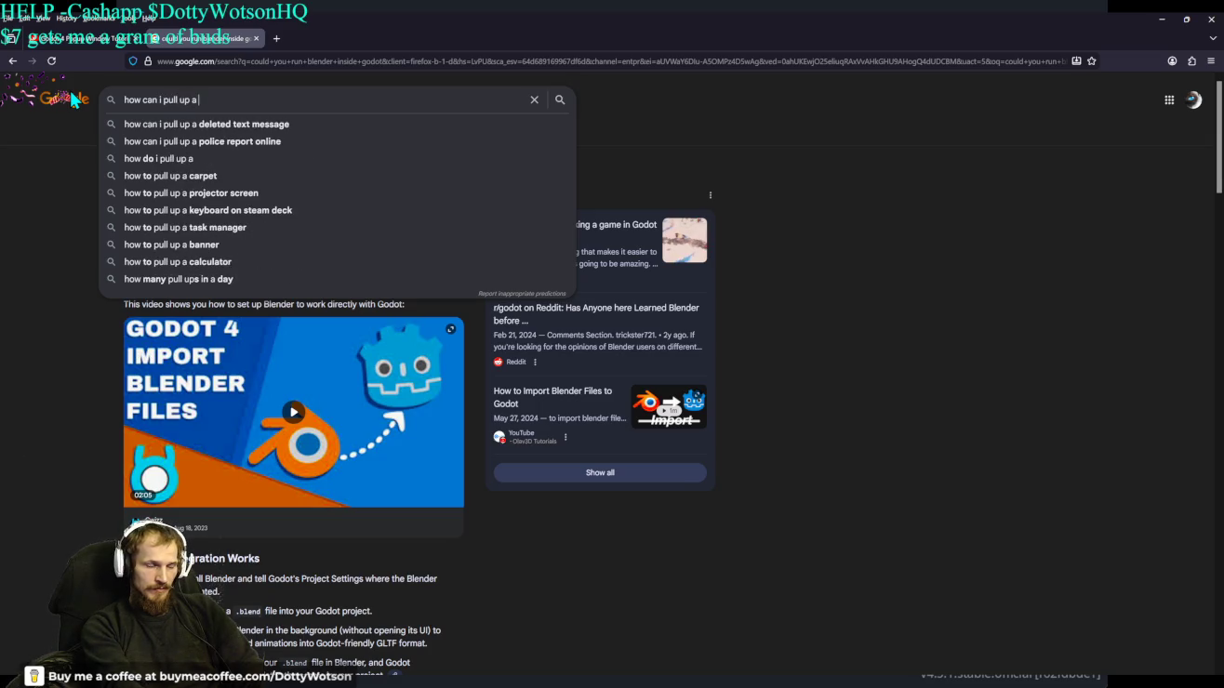
pyautogui.write('web ')
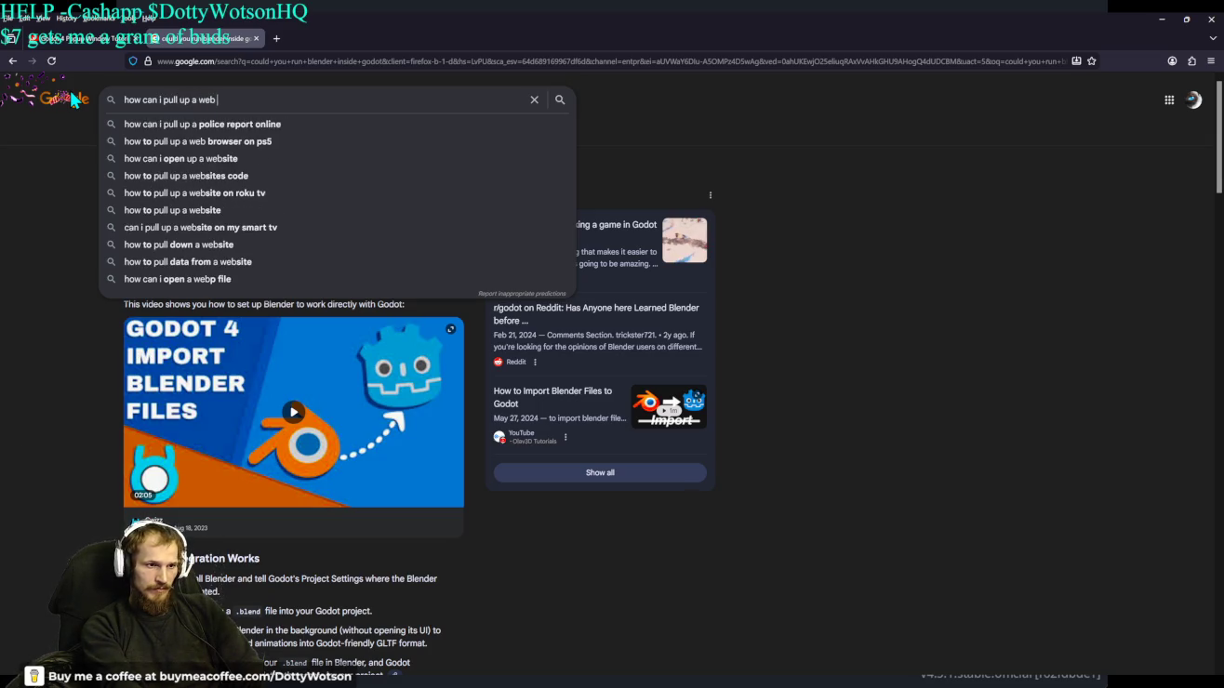
pyautogui.write('view in go')
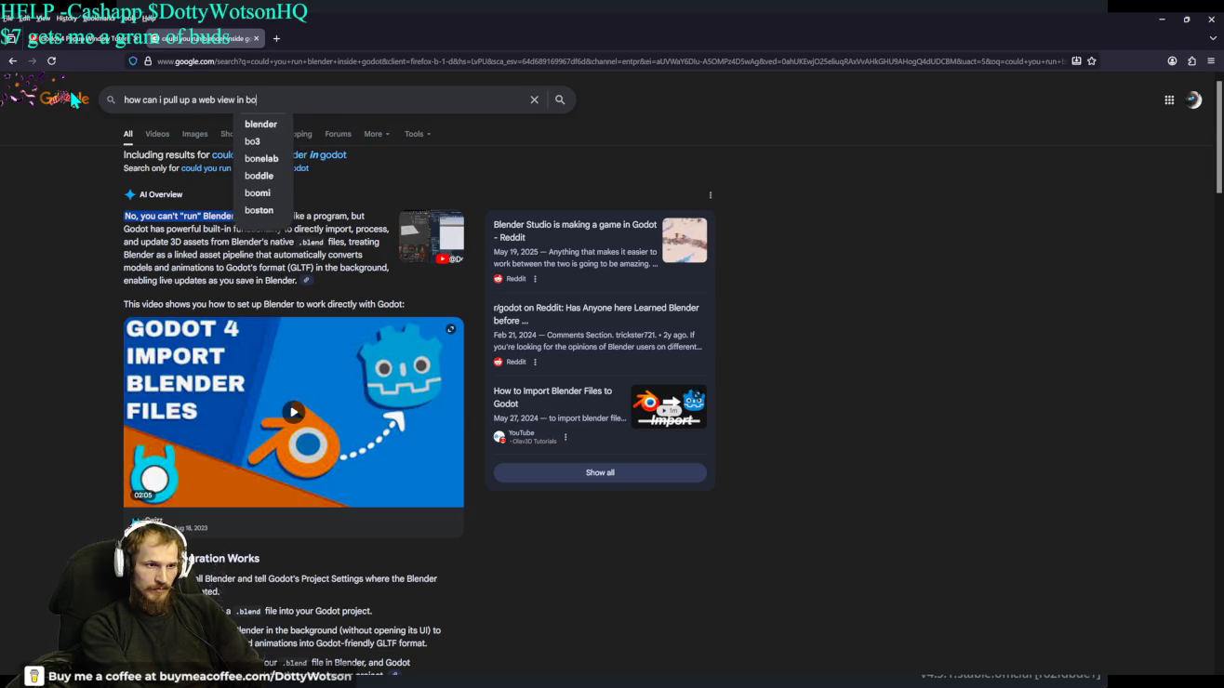
pyautogui.write('dot')
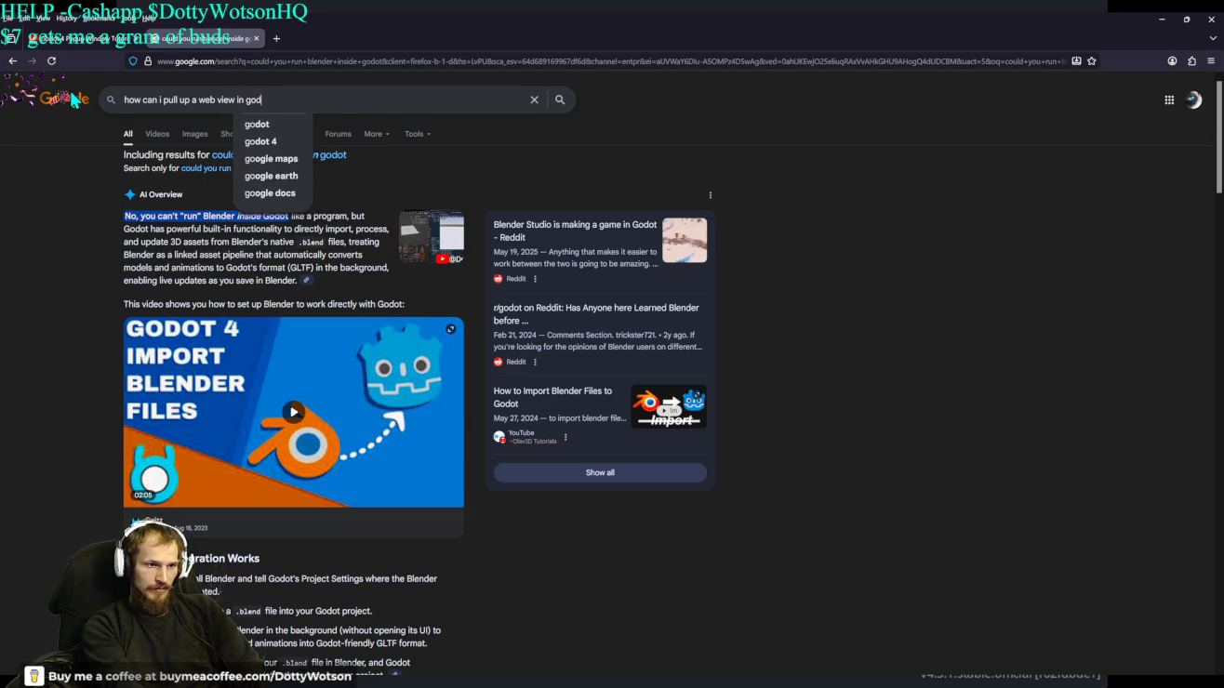
pyautogui.press('Return')
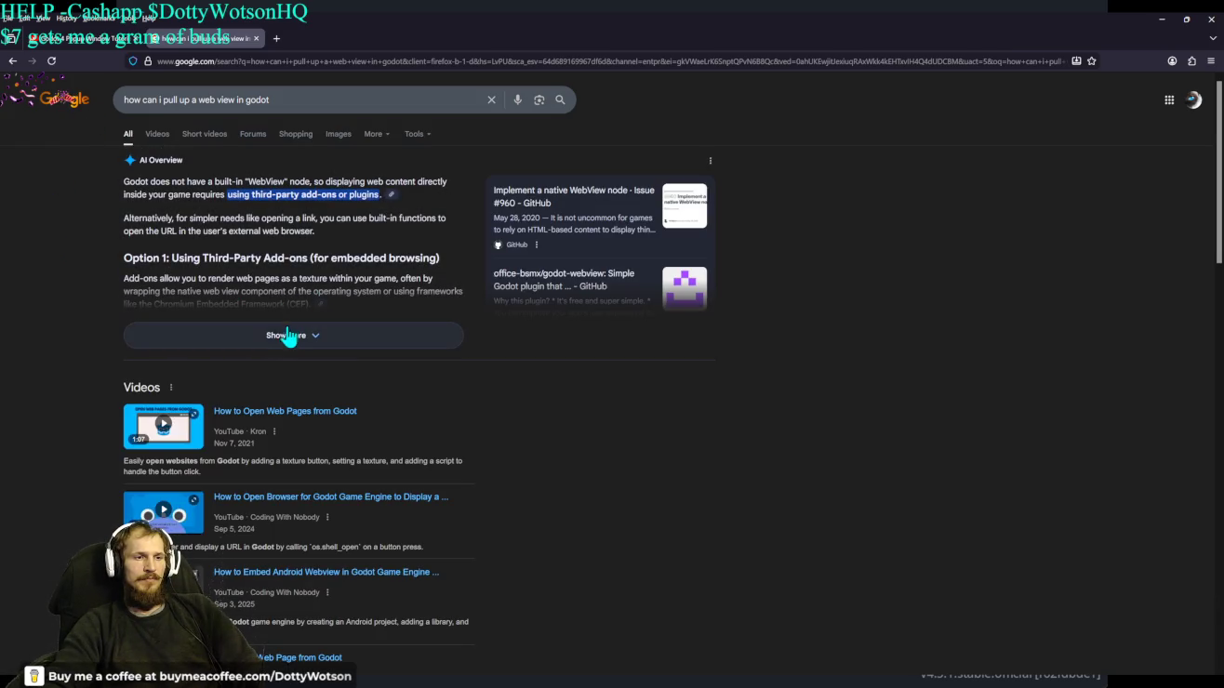
pyautogui.click(279, 336)
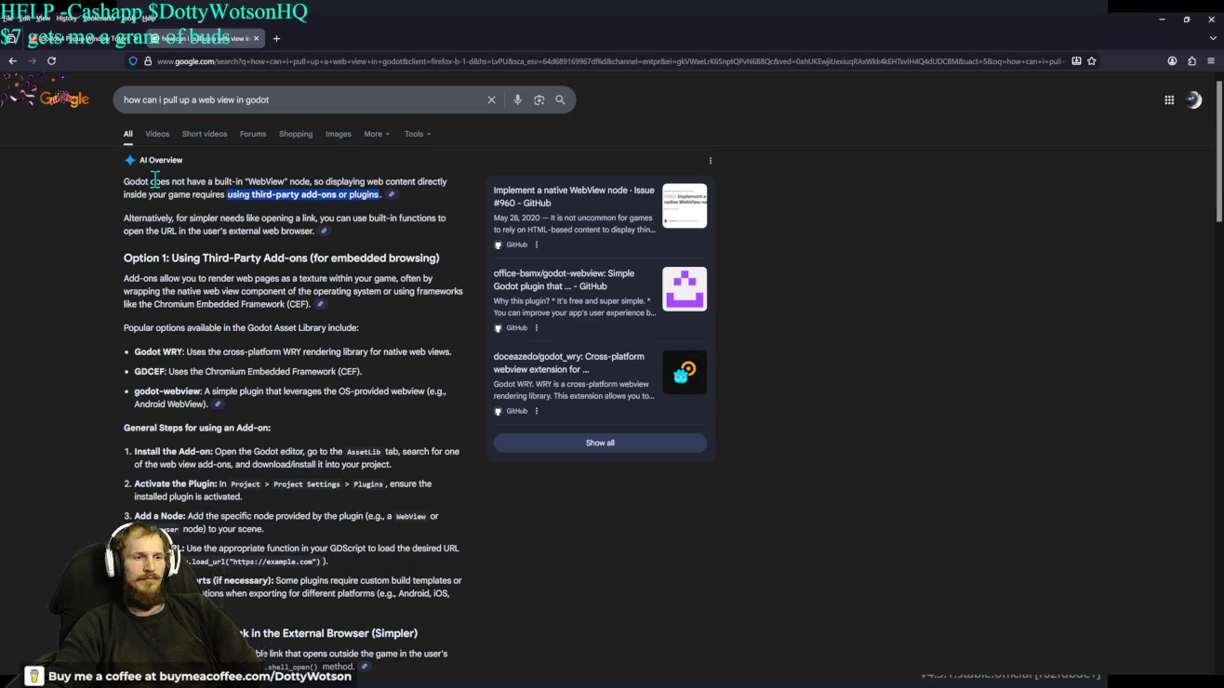